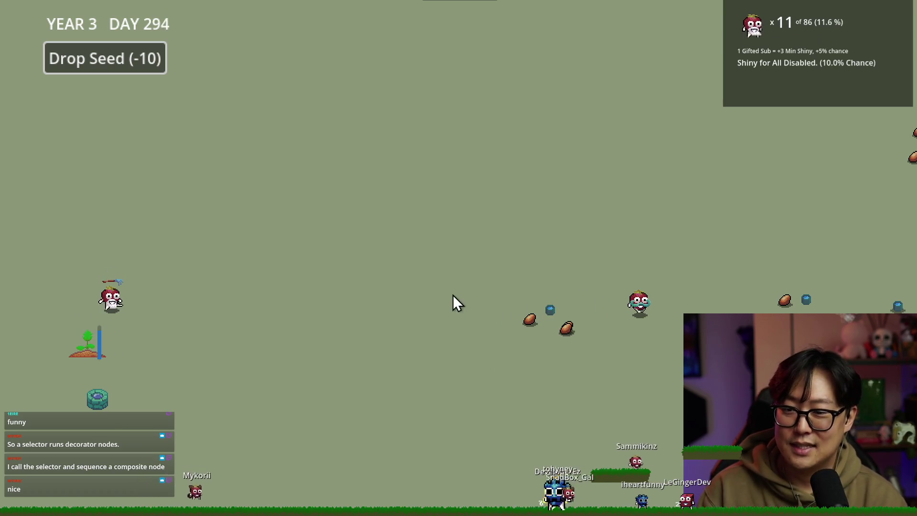
Switch from the game window to the PlatformerWithEzra editor showing character_behavior.gd.
key(alt+Tab)
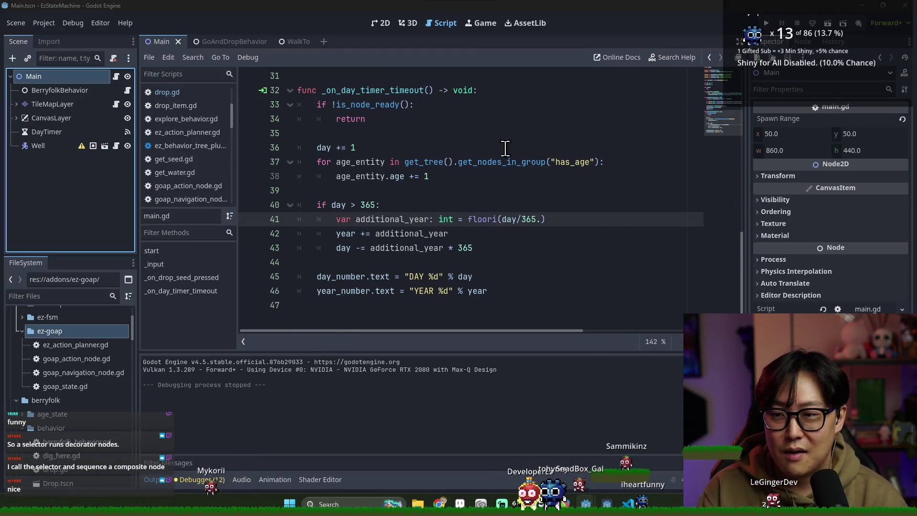
key(alt+Tab)
click(311, 204)
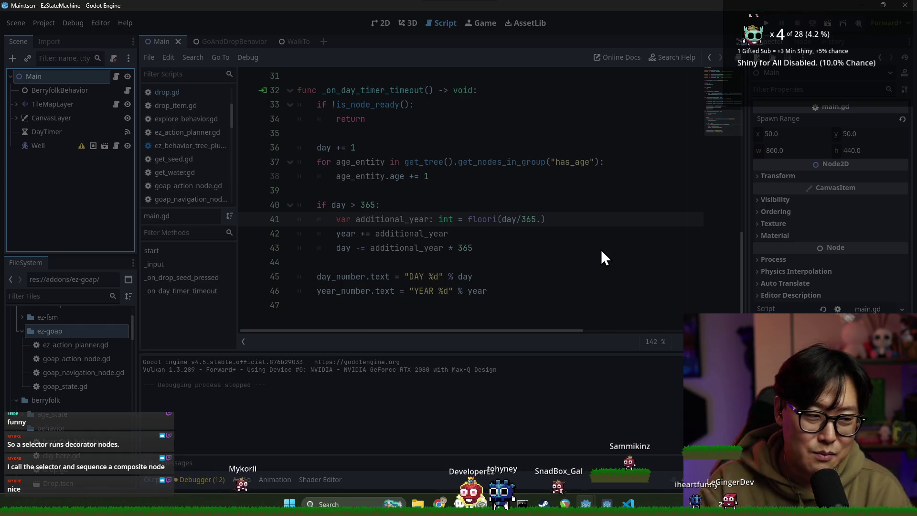
key(alt+Tab)
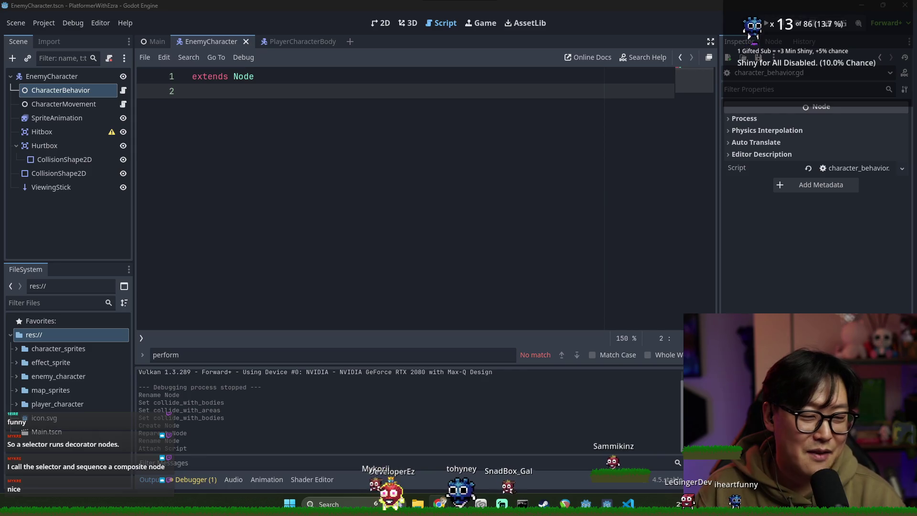
Fix the declaration to 'class_name CharacterBehavior' and add 'func execute():' containing pass.
key(Up)
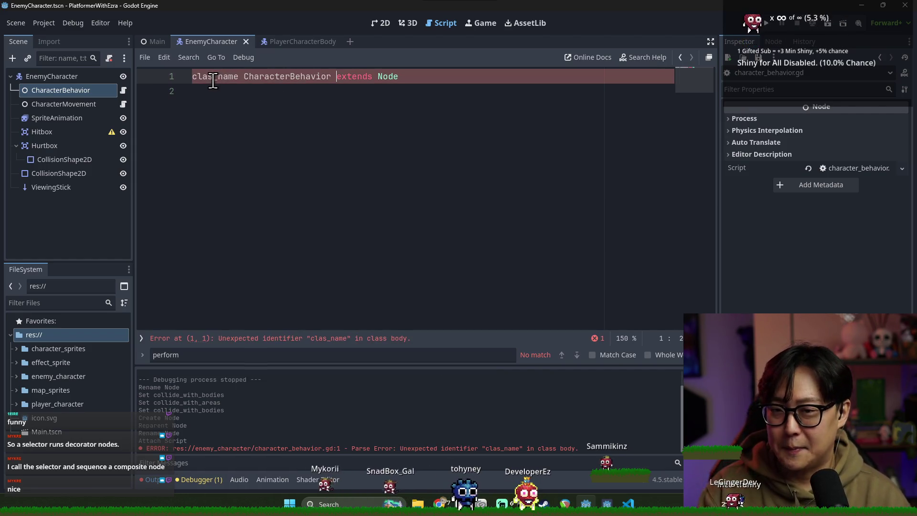
text(s)
click(431, 78)
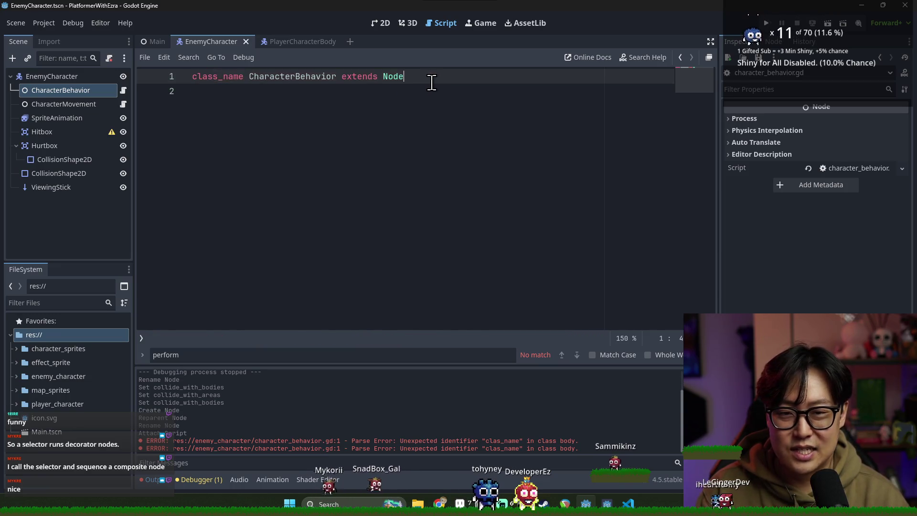
key(Return)
key(Return)
text(func)
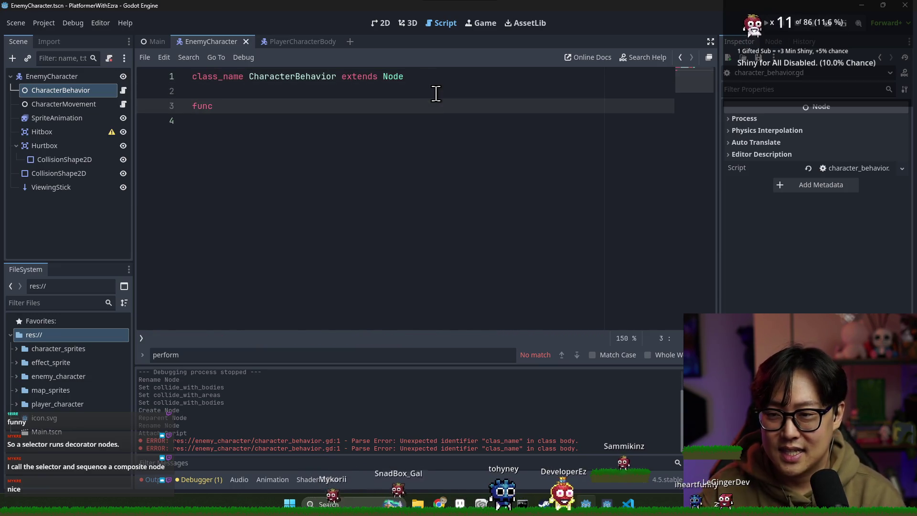
text(d)
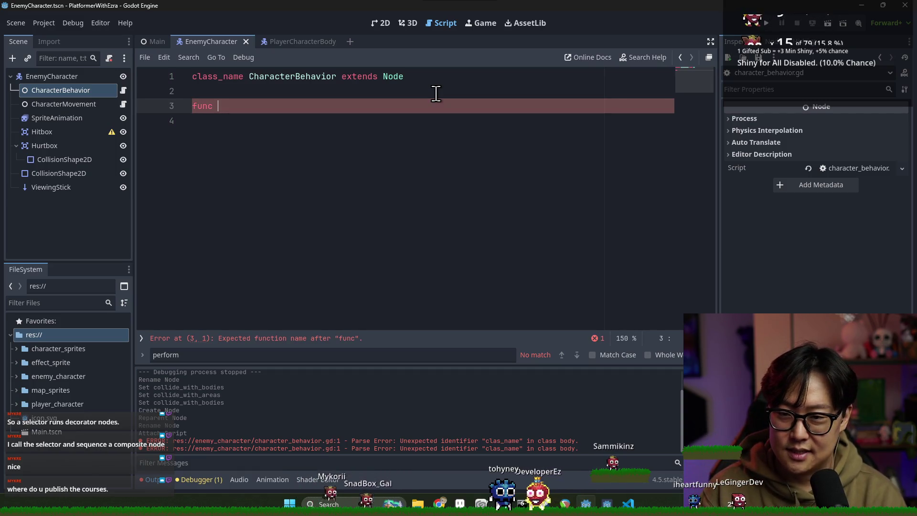
text(:)
key(Return)
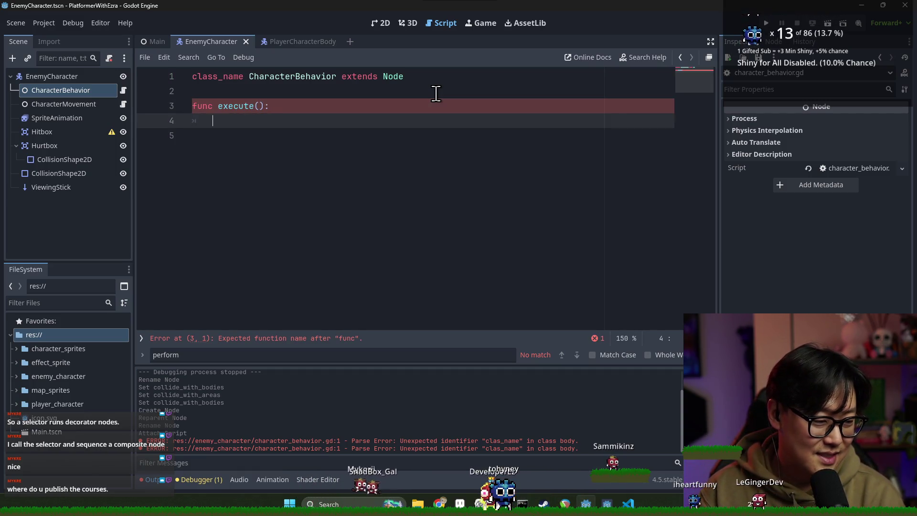
text(pass)
Save the script, clear the output log and close the find bar.
key(ctrl+s)
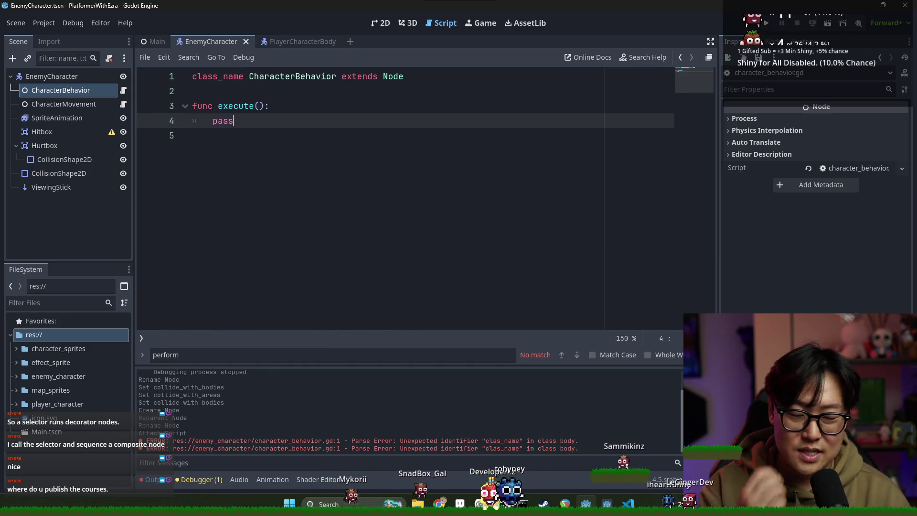
click(702, 374)
key(Escape)
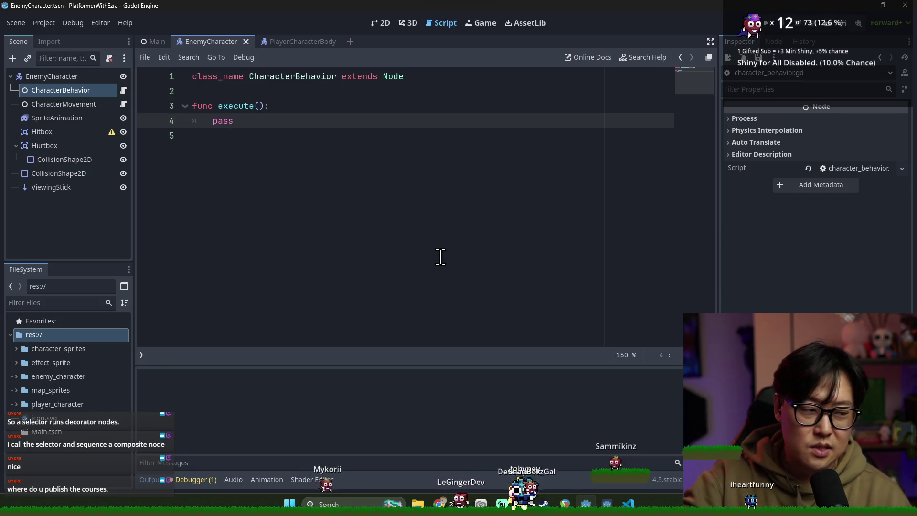
click(302, 142)
key(ctrl+s)
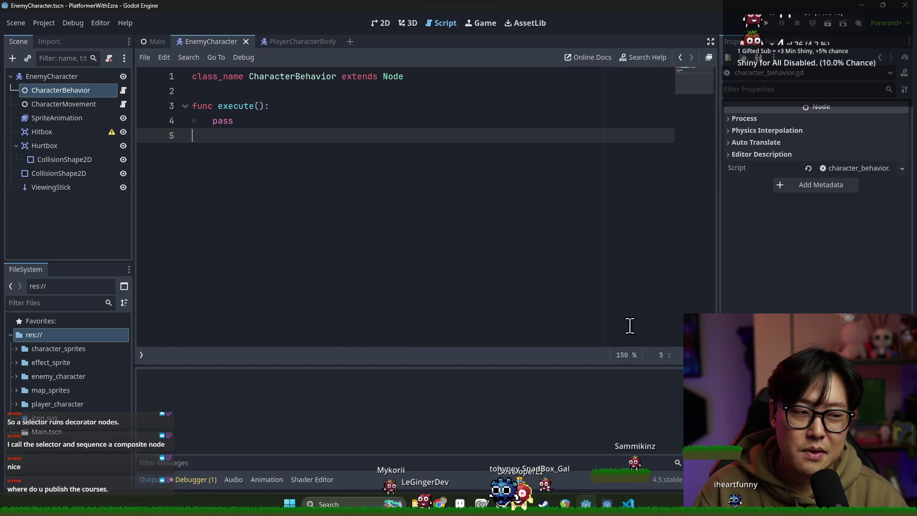
Save the EnemyCharacter scene again with Ctrl+S.
key(ctrl+s)
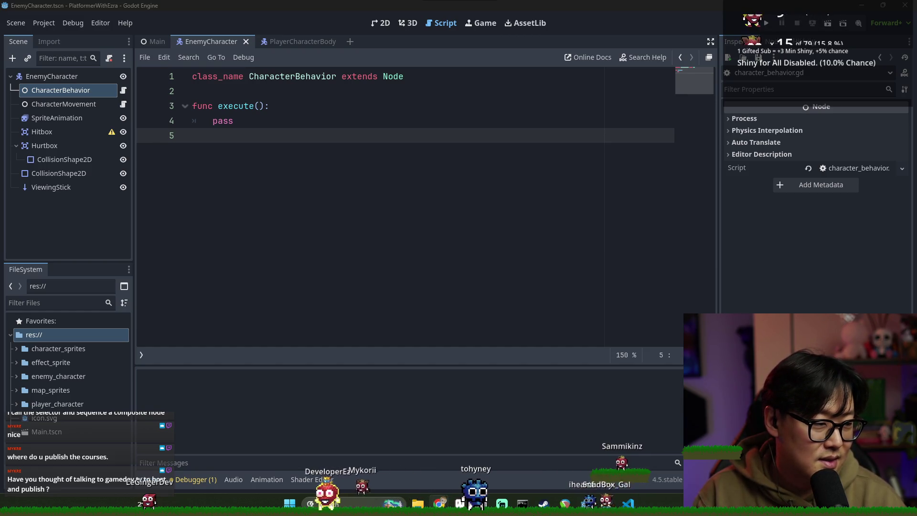
drag(335, 95, 251, 1)
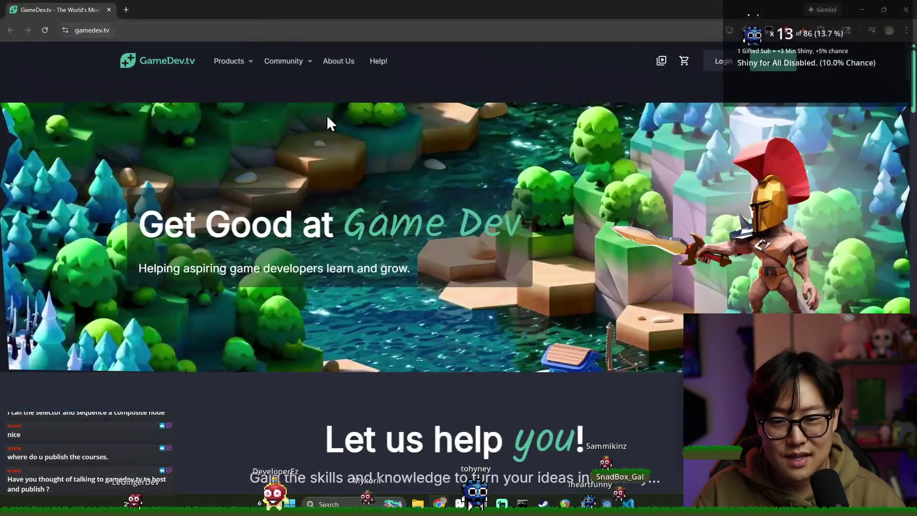
scroll(483, 339, down, 6)
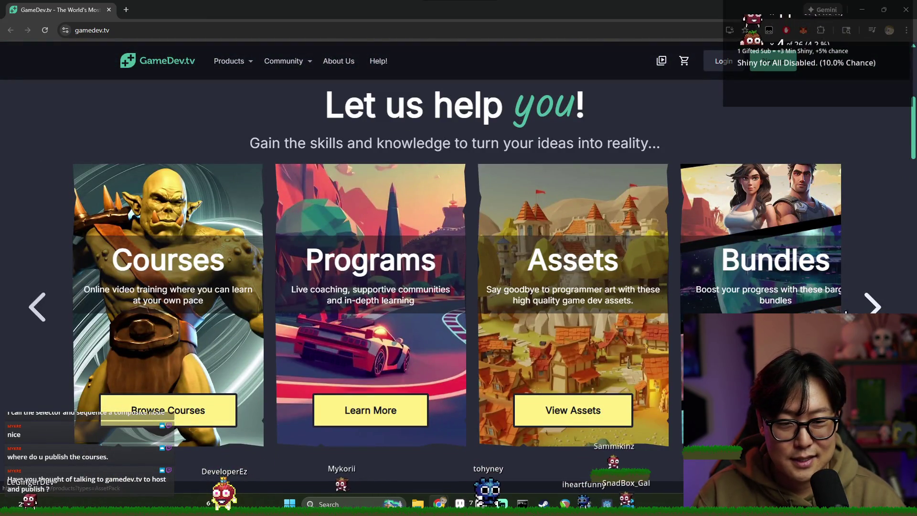
scroll(604, 336, down, 5)
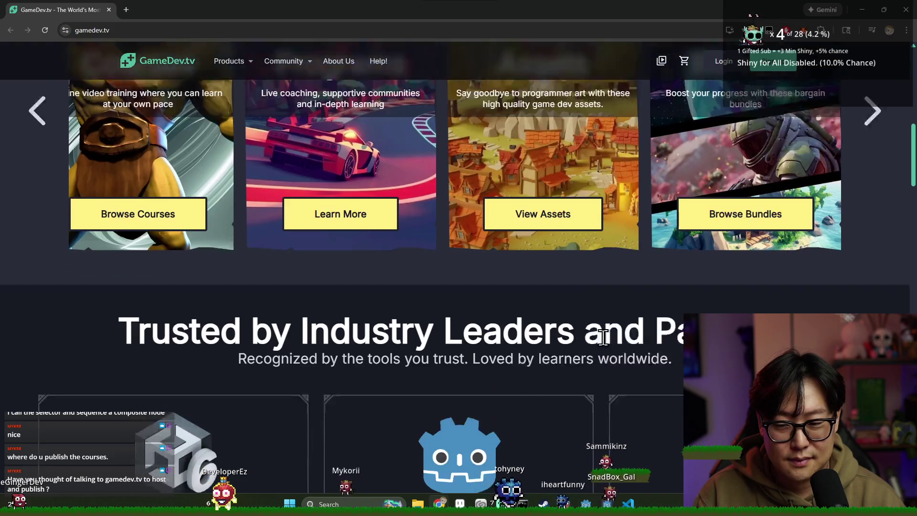
scroll(601, 329, down, 3)
scroll(529, 328, up, 15)
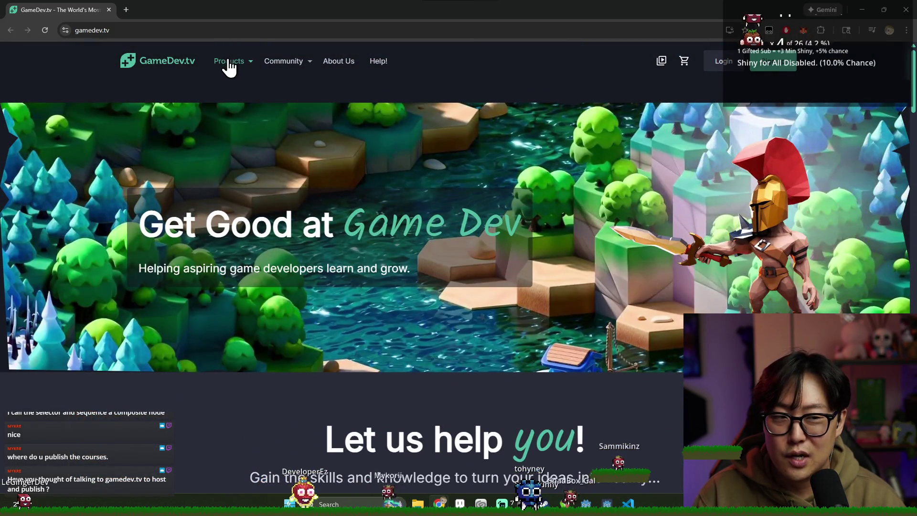
click(109, 9)
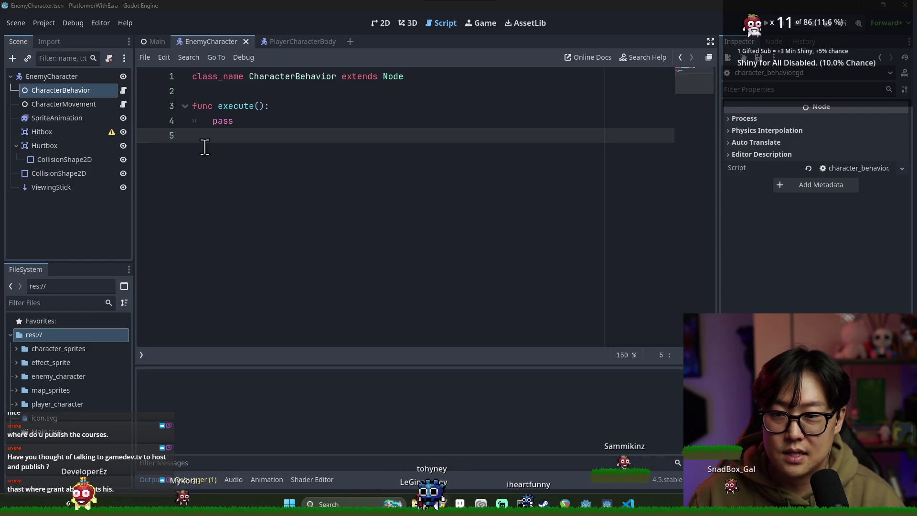
Type the comments '#walk around', '#turn around if ledge' and '#attack if player near' inside execute().
click(249, 120)
double_click(243, 105)
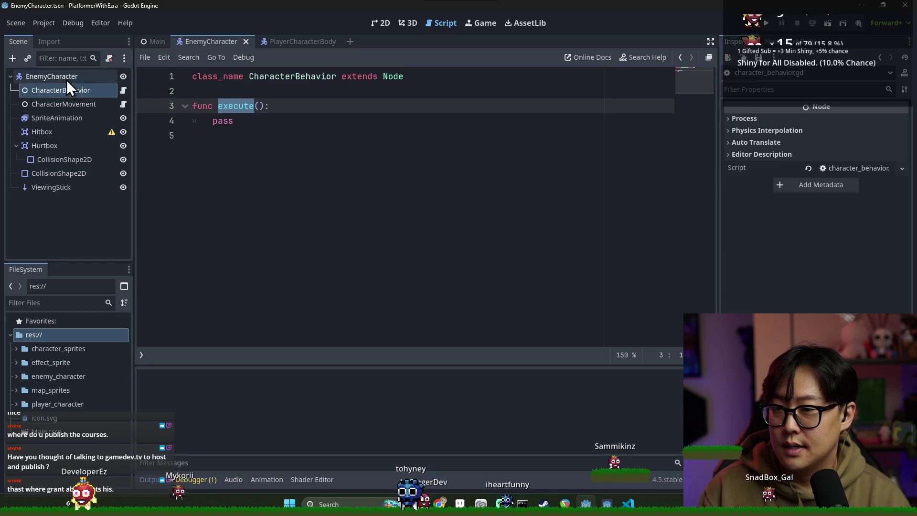
click(310, 112)
key(Return)
key(Return)
text(#walk aroud)
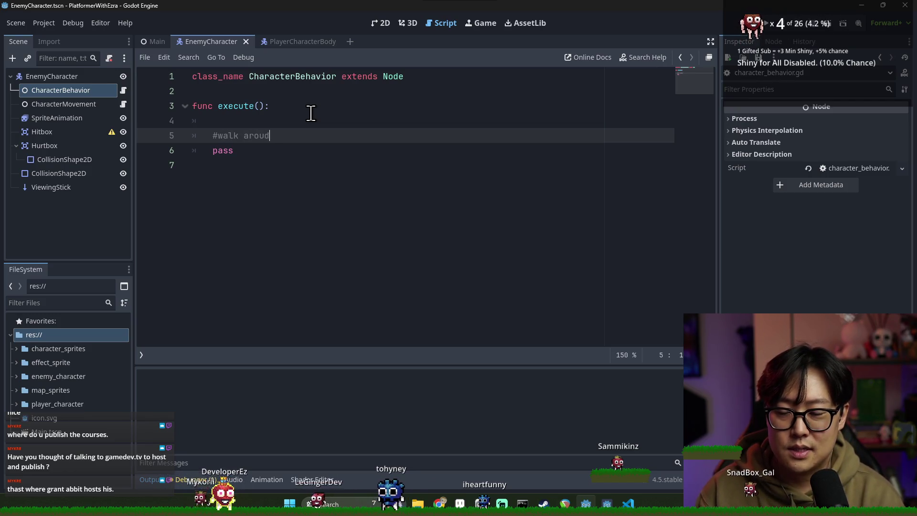
key(BackSpace)
text(nd)
key(Return)
key(Return)
text(#turn)
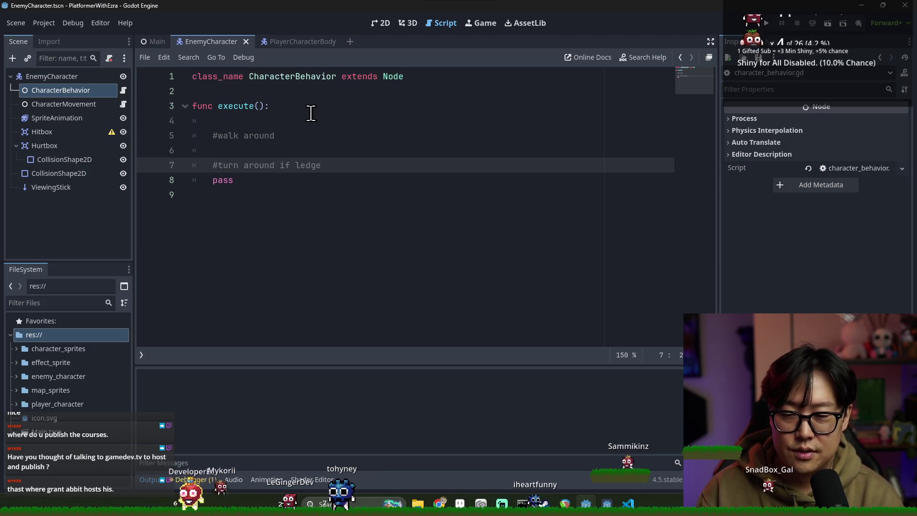
key(Return)
key(Return)
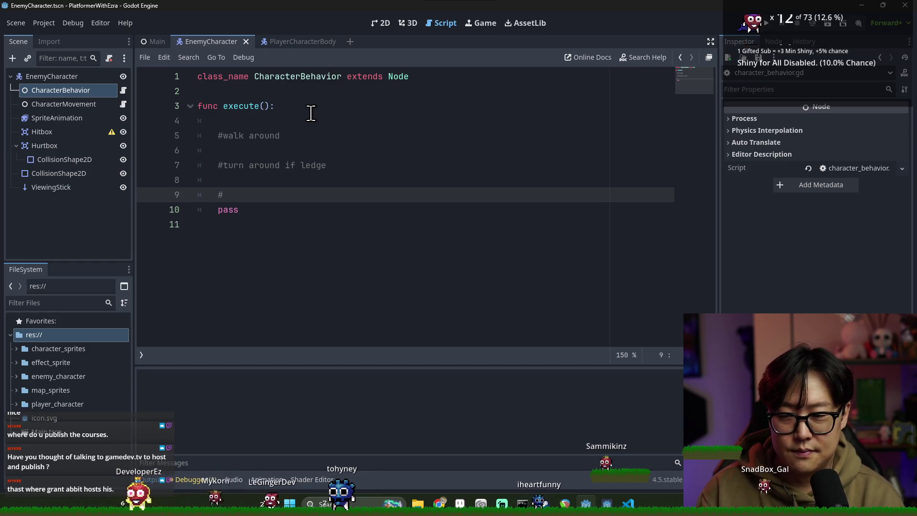
text(#attack if player n)
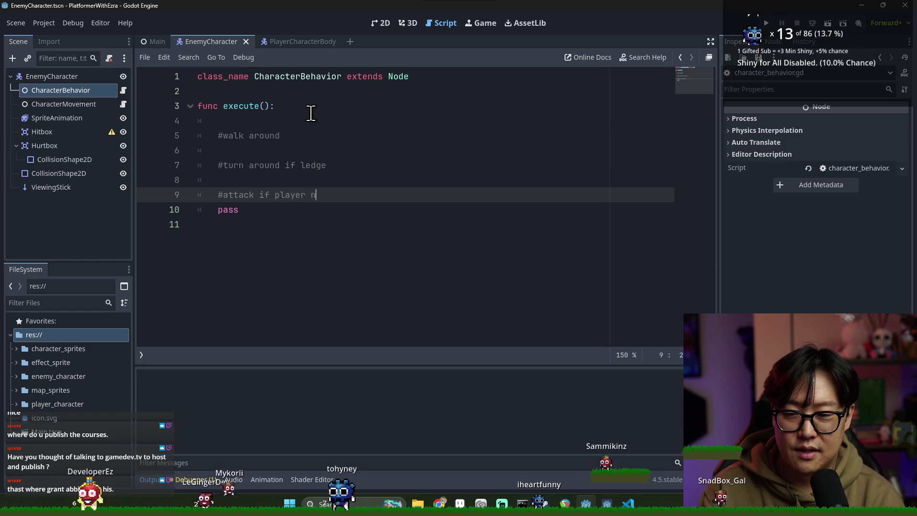
text(ear)
key(Return)
Replace the old pass lines with a single pass below the comments and save.
mouse_move(279, 250)
mouse_down()
mouse_move(273, 238)
mouse_move(194, 211)
mouse_up()
key(BackSpace)
text(pass)
key(Return)
click(218, 210)
key(Return)
click(252, 181)
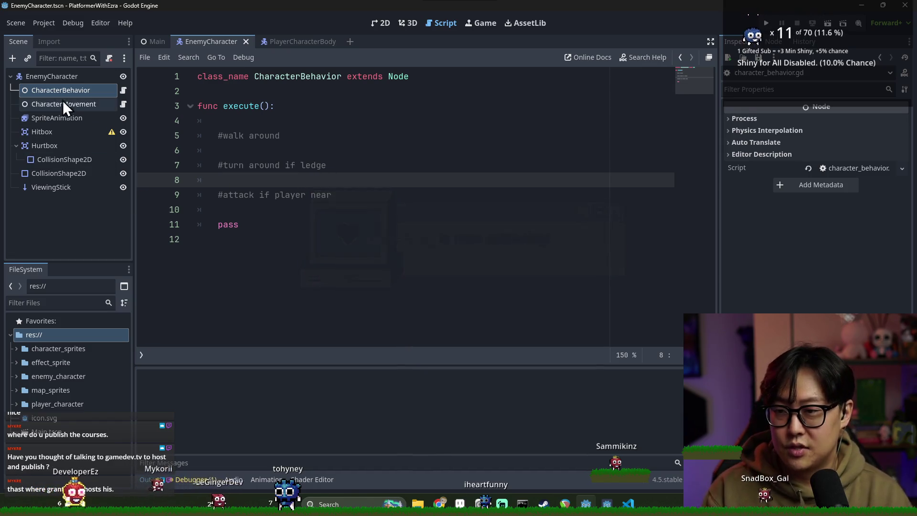
key(ctrl+s)
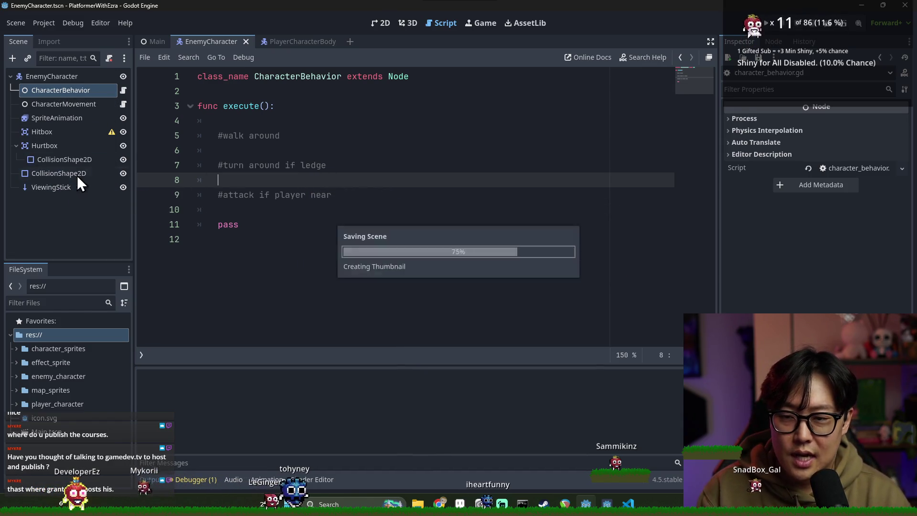
click(258, 76)
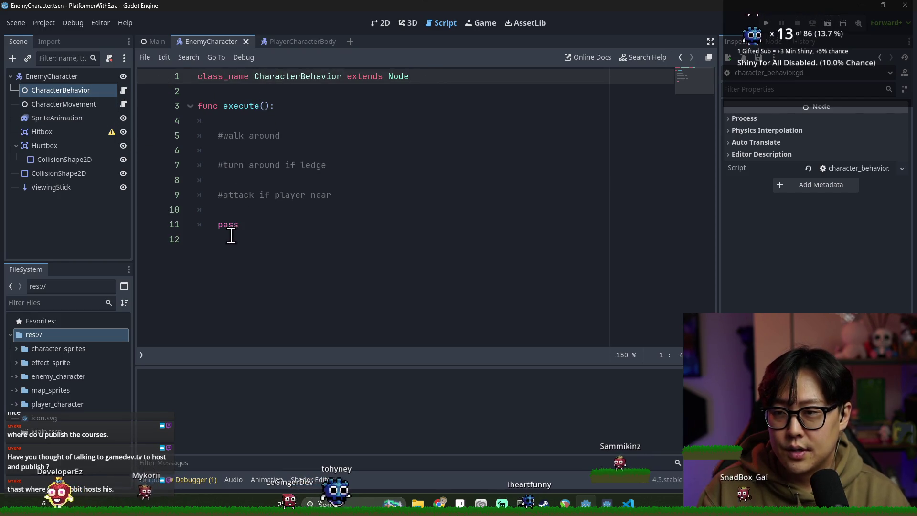
click(241, 209)
click(255, 180)
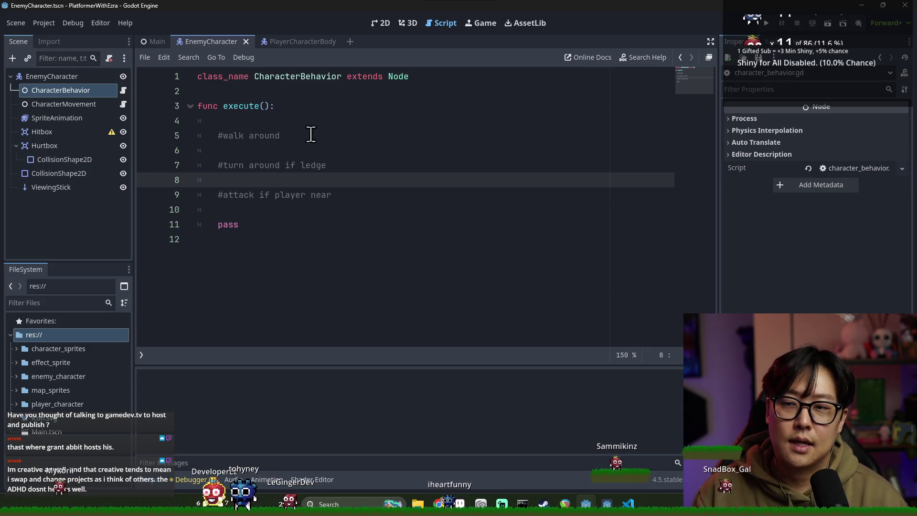
Declare 'var character_state' on a new line under class_name.
click(249, 90)
key(Return)
text(var c)
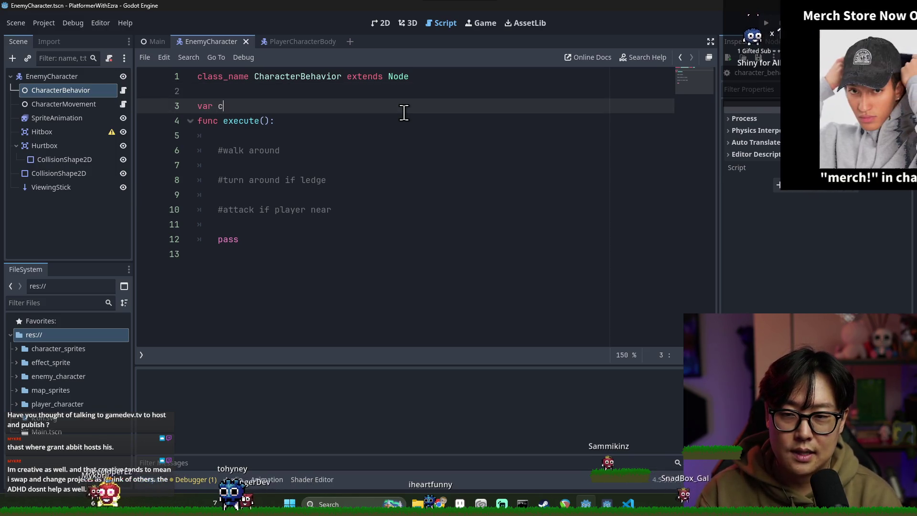
text(haracter_state)
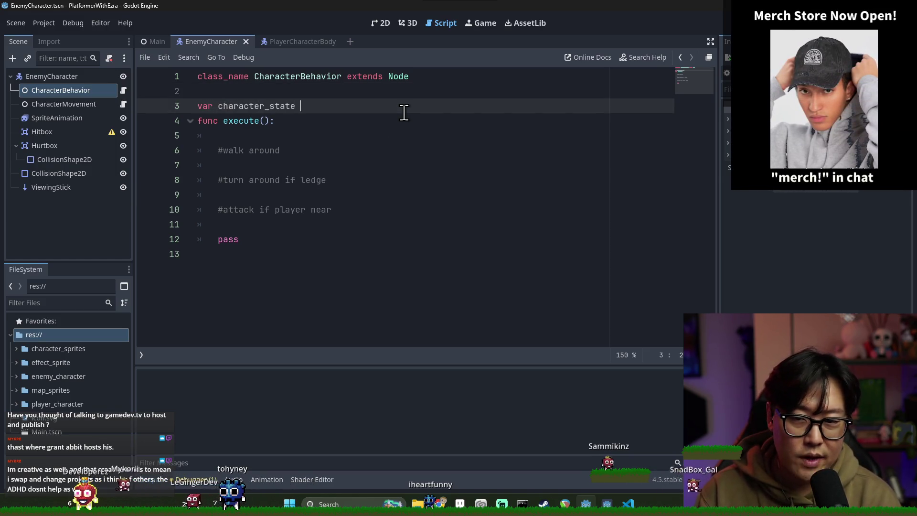
key(Return)
double_click(251, 106)
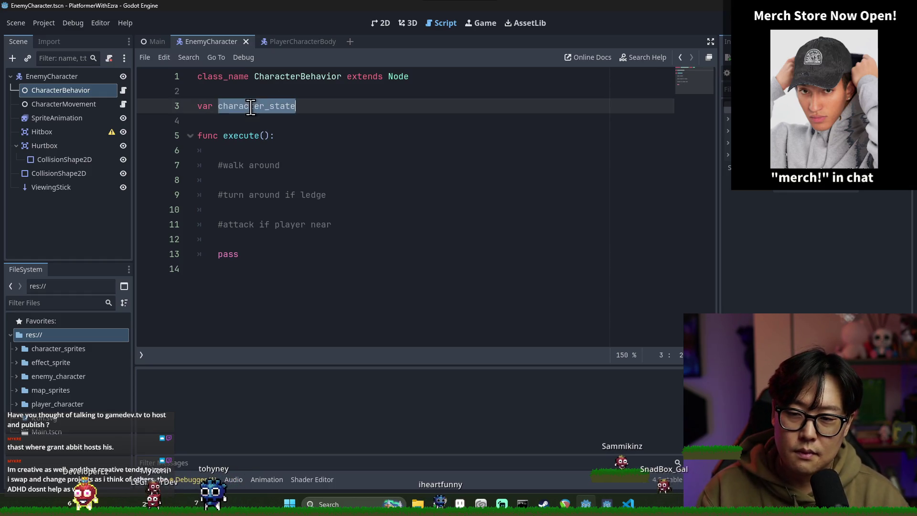
Add the condition 'if character_state.is_near_ledge():' in execute().
click(334, 210)
text(if character_state.if_near)
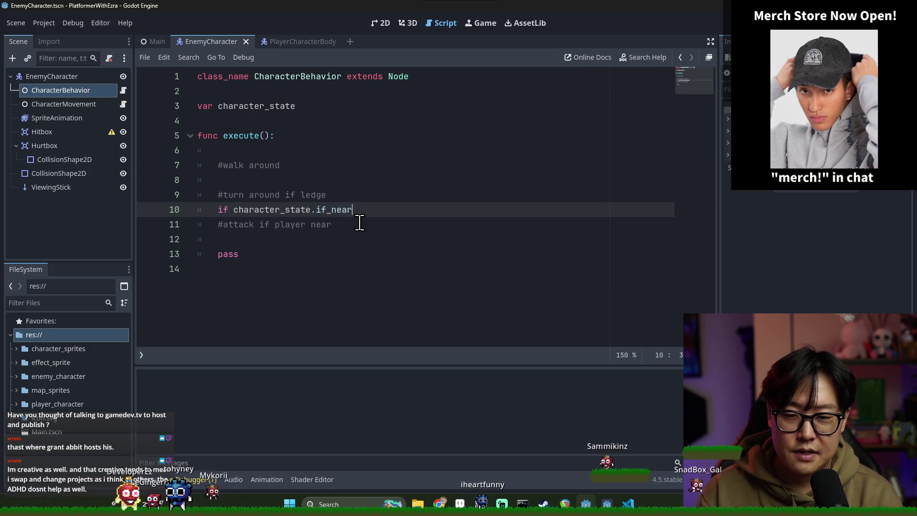
text(_ledge():)
key(Return)
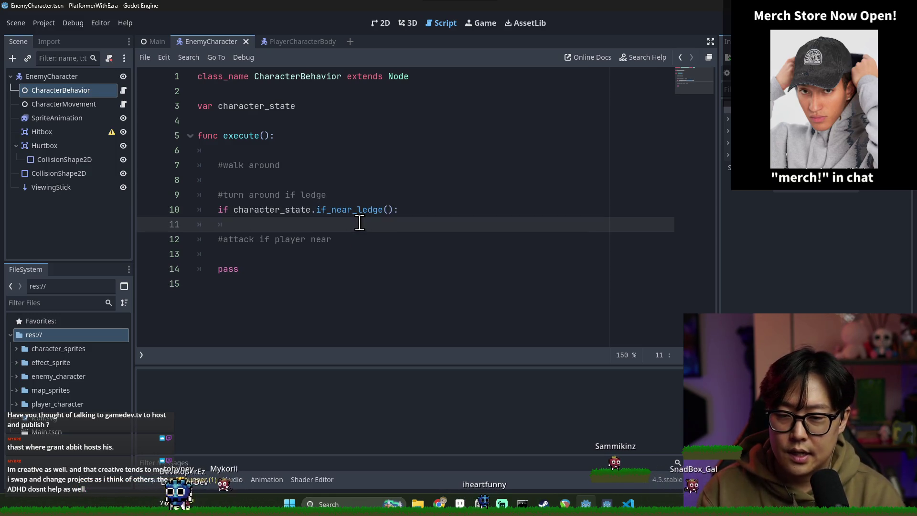
click(331, 210)
key(BackSpace)
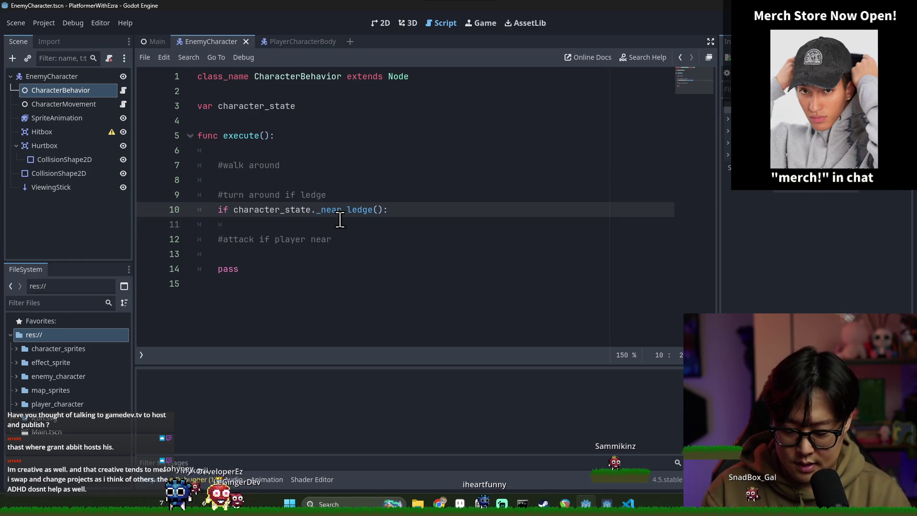
text(is)
click(375, 232)
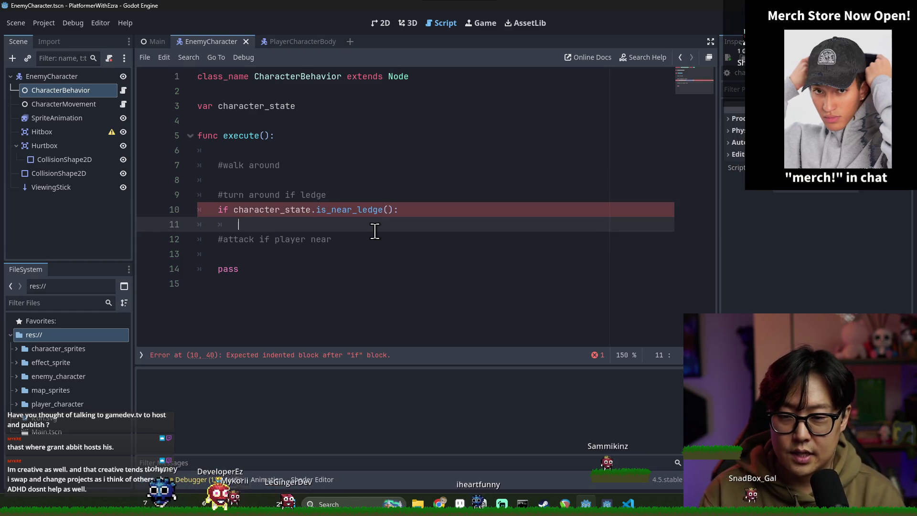
Call turn_around() in the ledge check and start declaring the movement controller variable.
text(character_state.)
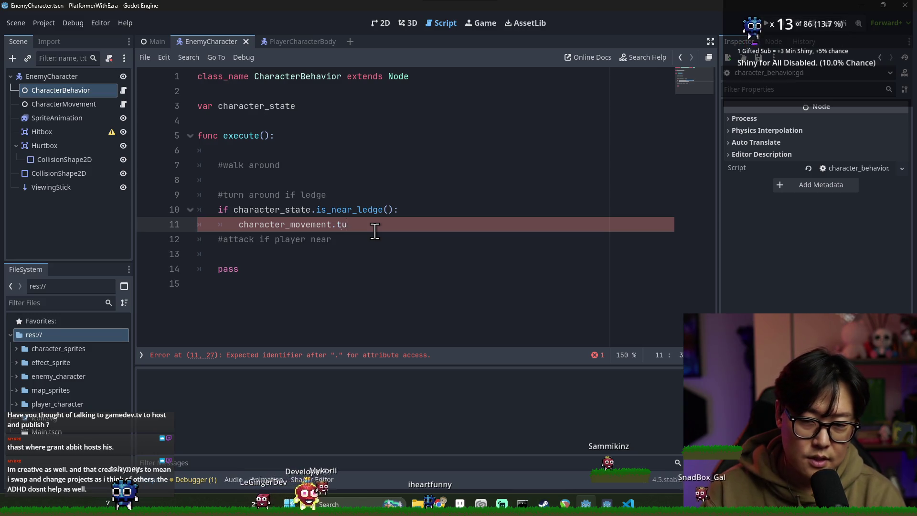
key(Return)
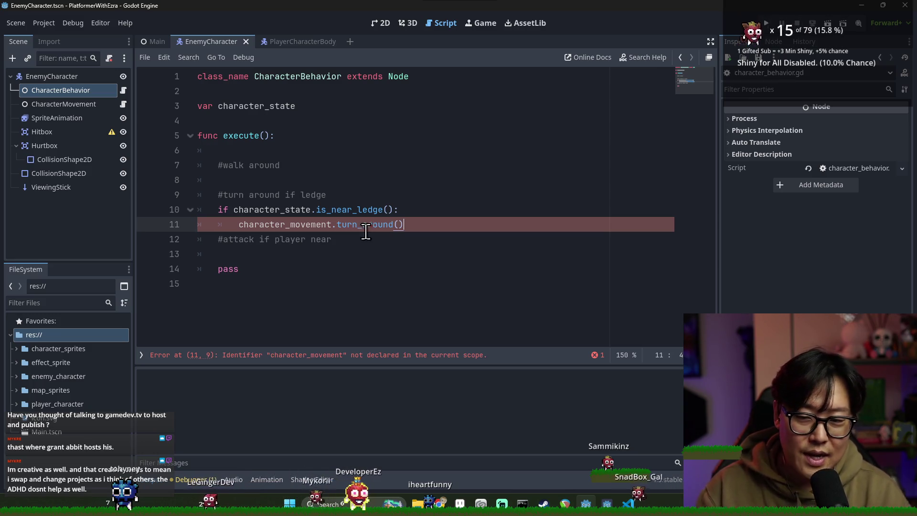
key(Return)
double_click(285, 222)
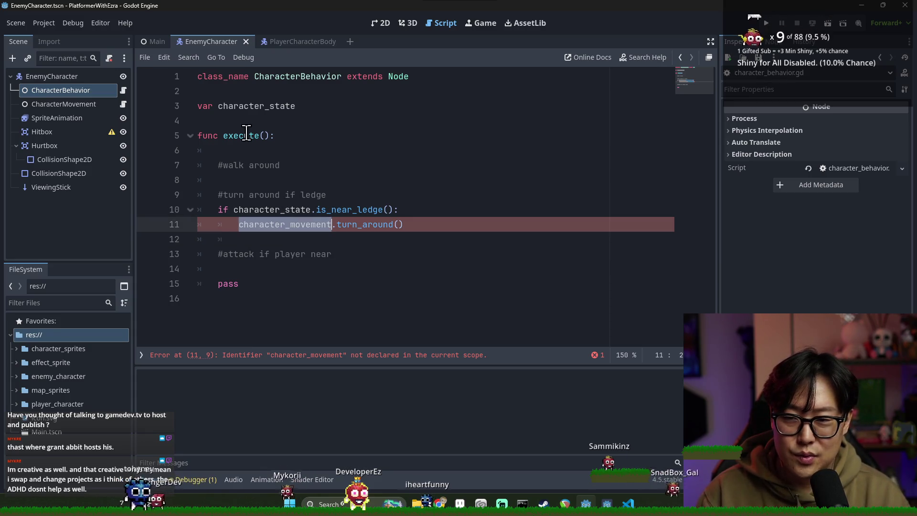
click(236, 119)
text(ter_m)
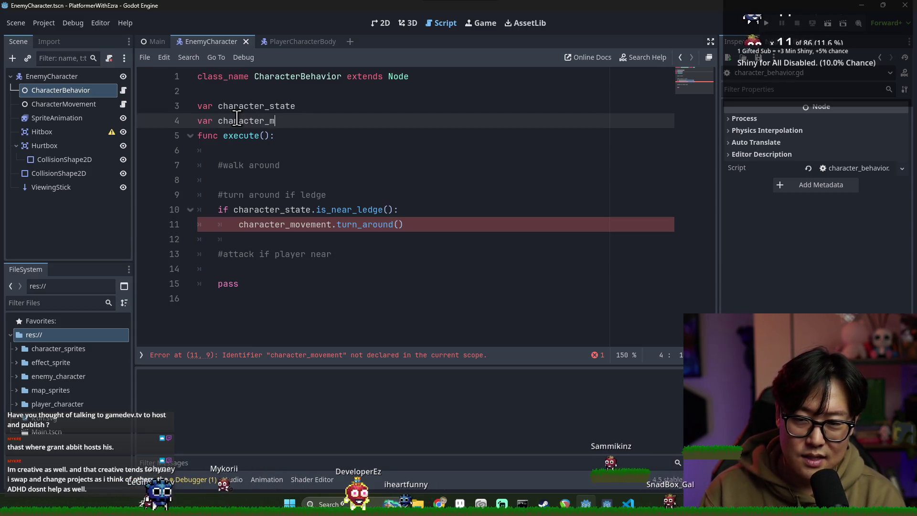
text(ovem_contor)
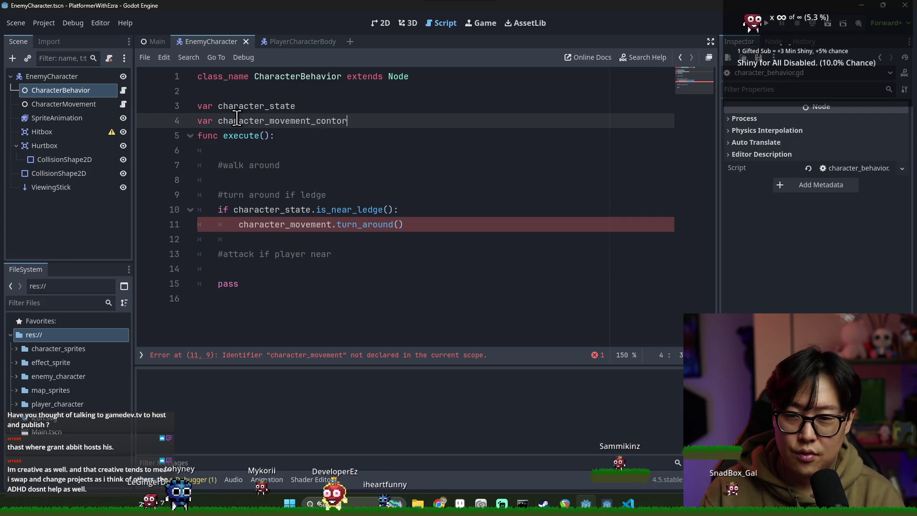
text(ler)
Declare character_movement_controller and use it in the turn_around() call, then save.
key(ctrl+s)
click(266, 106)
click(389, 122)
key(Return)
double_click(281, 121)
key(ctrl+c)
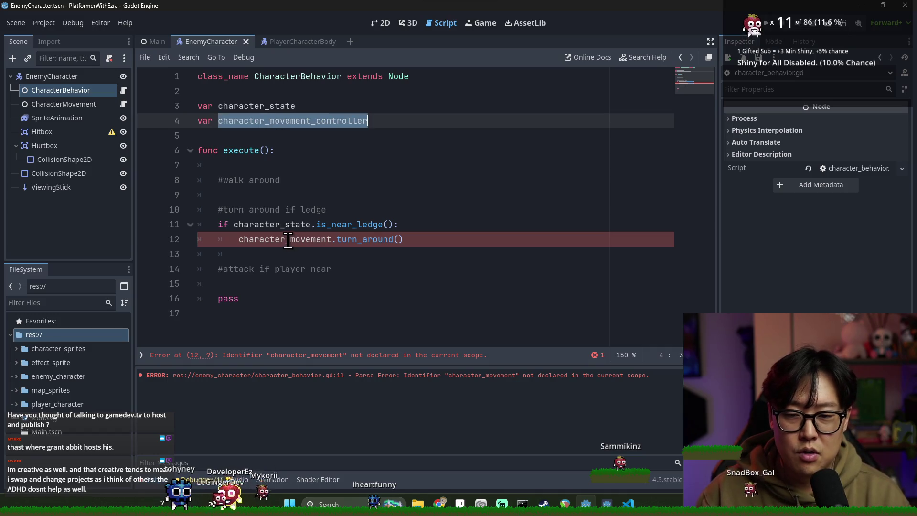
double_click(288, 239)
key(ctrl+v)
key(ctrl+s)
Paste character_movement_controller on a new line under the walk-around comment.
click(286, 227)
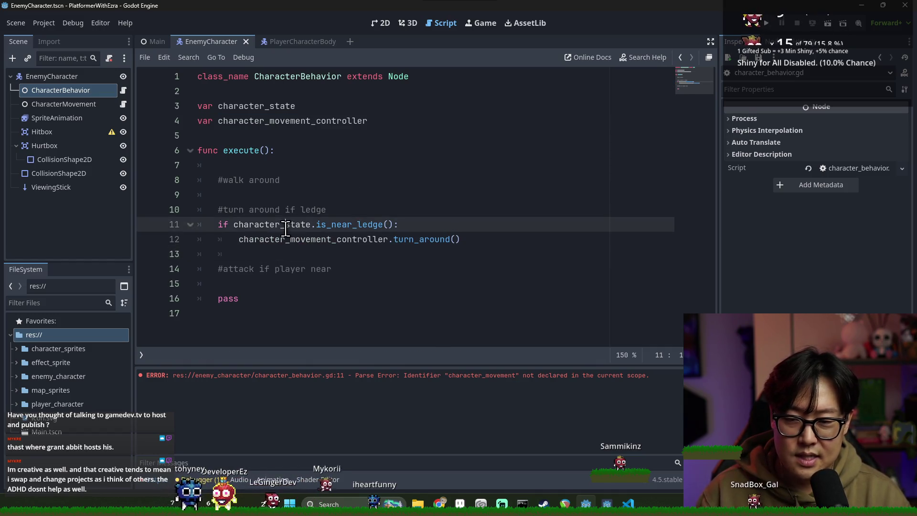
click(296, 239)
double_click(441, 239)
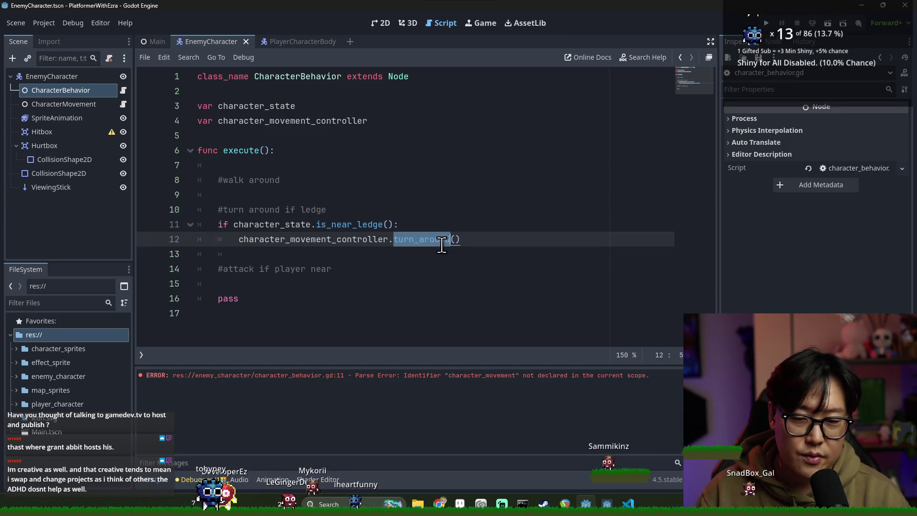
click(282, 181)
key(Return)
key(ctrl+v)
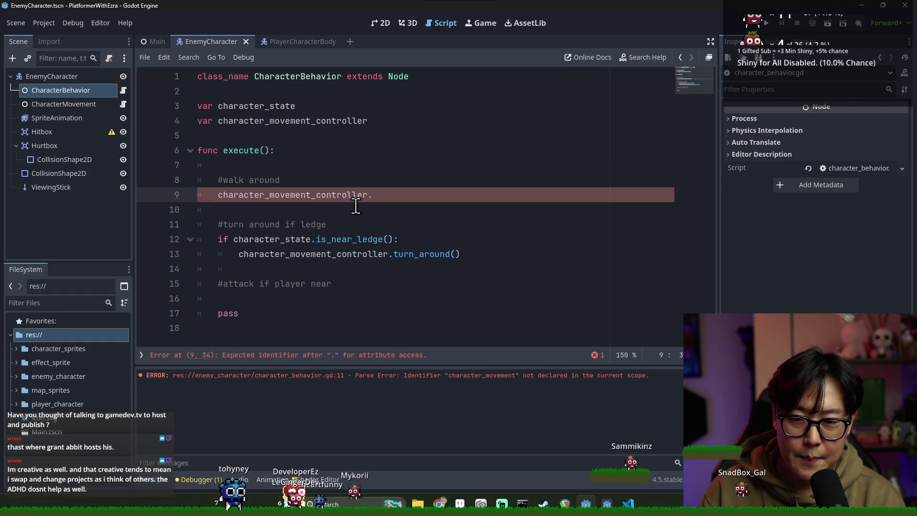
Change the comment to '#walk around for 4 seconds'.
key(Up)
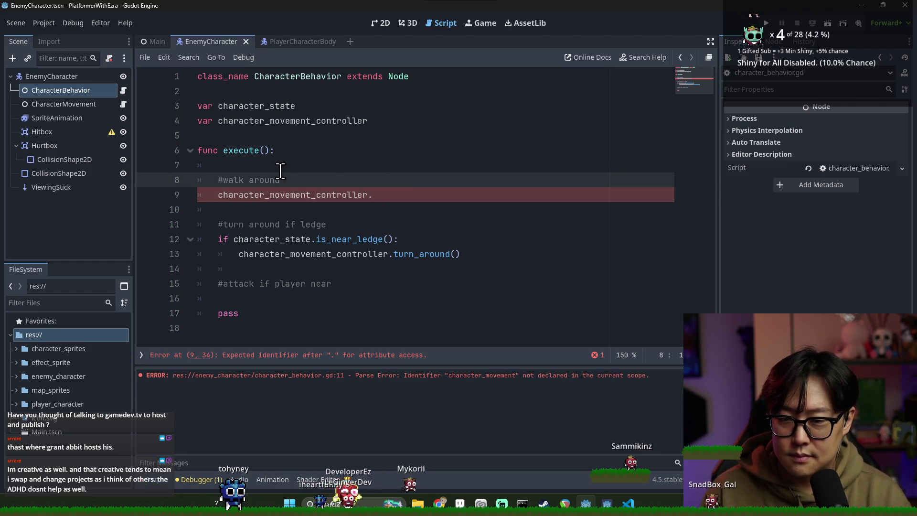
click(281, 171)
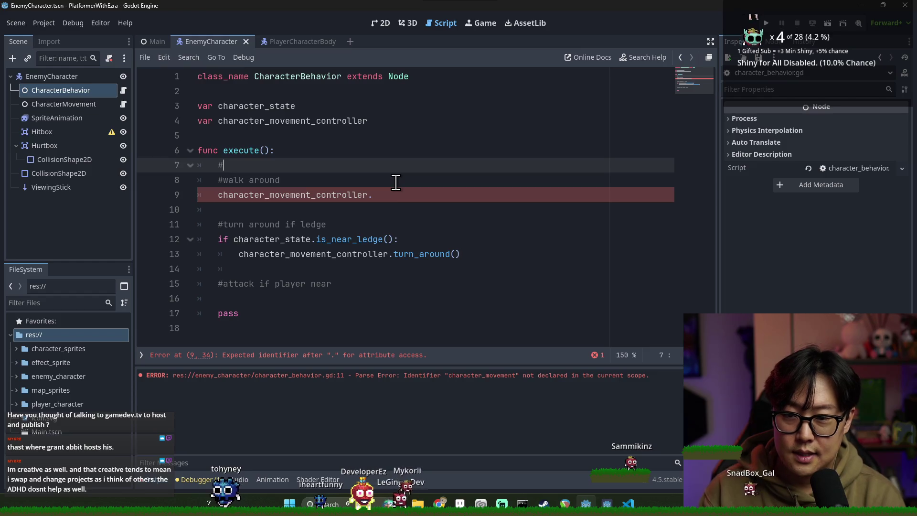
key(BackSpace)
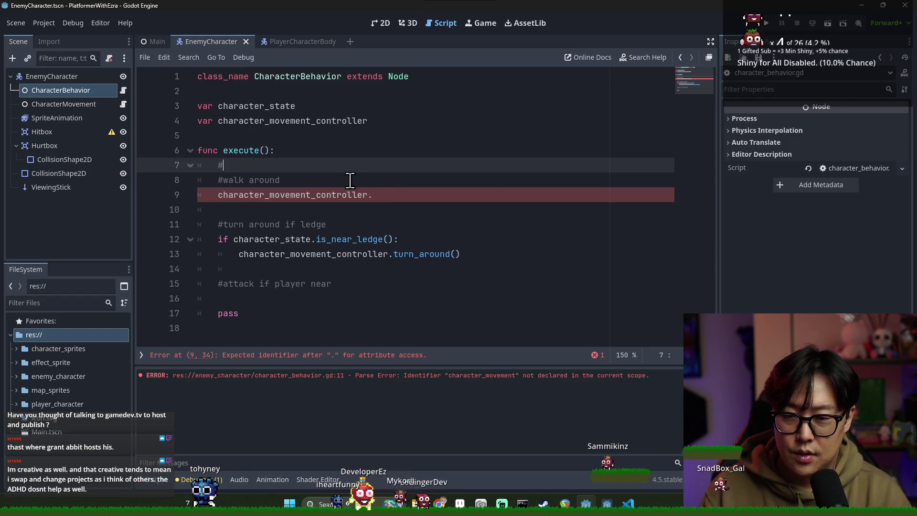
click(345, 181)
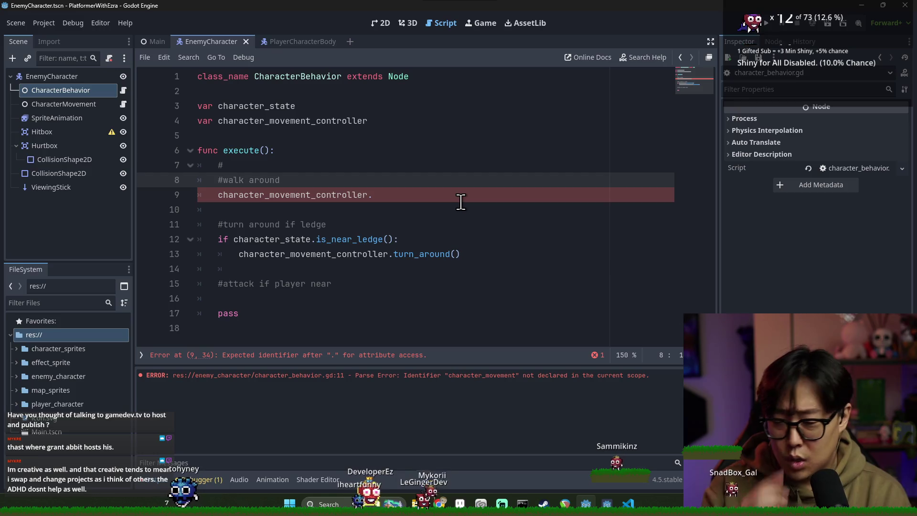
text(tak)
key(BackSpace)
key(BackSpace)
key(BackSpace)
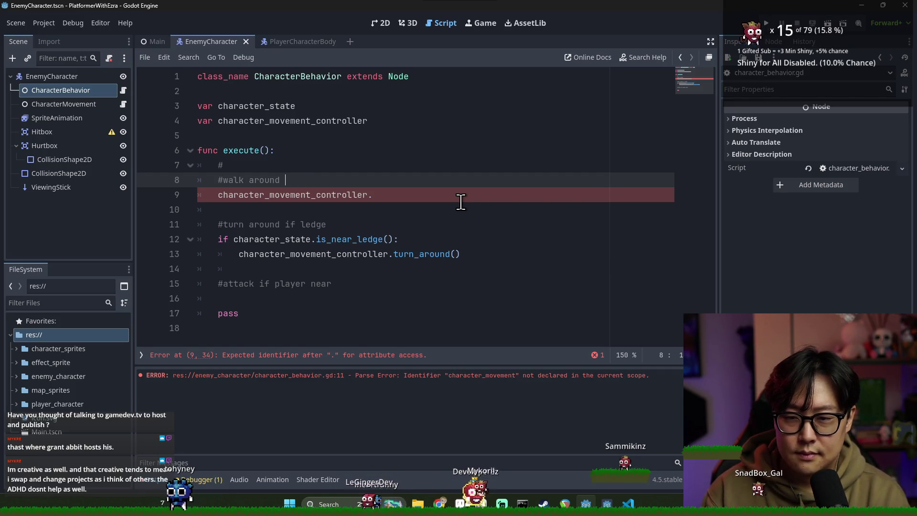
text(every)
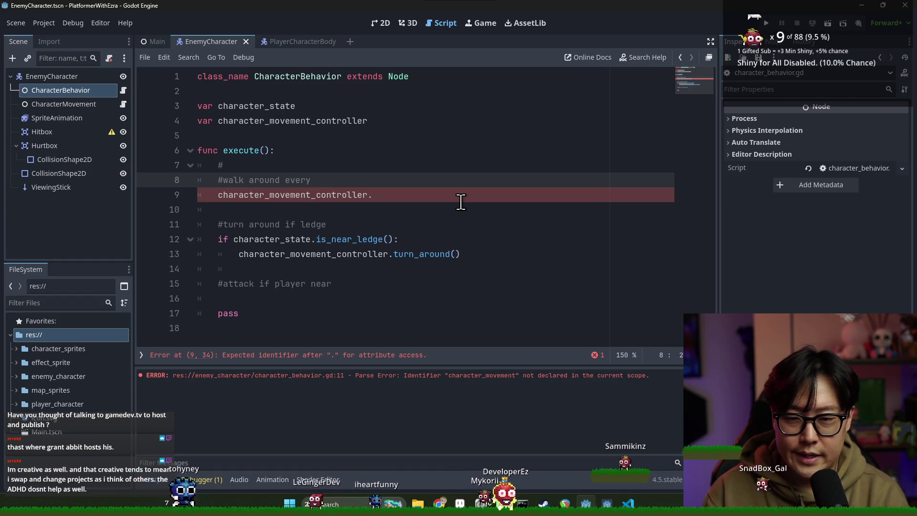
text( 10seconds)
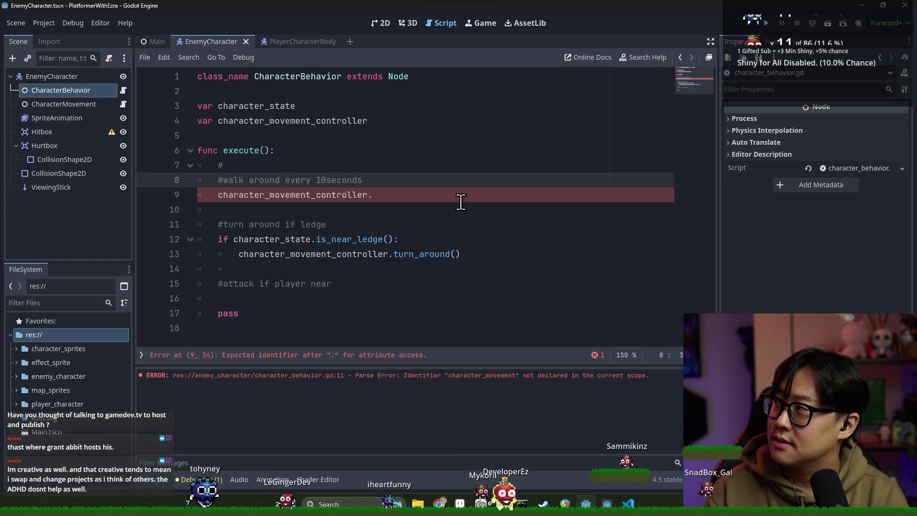
key(BackSpace)
key(BackSpace)
key(BackSpace)
text(for )
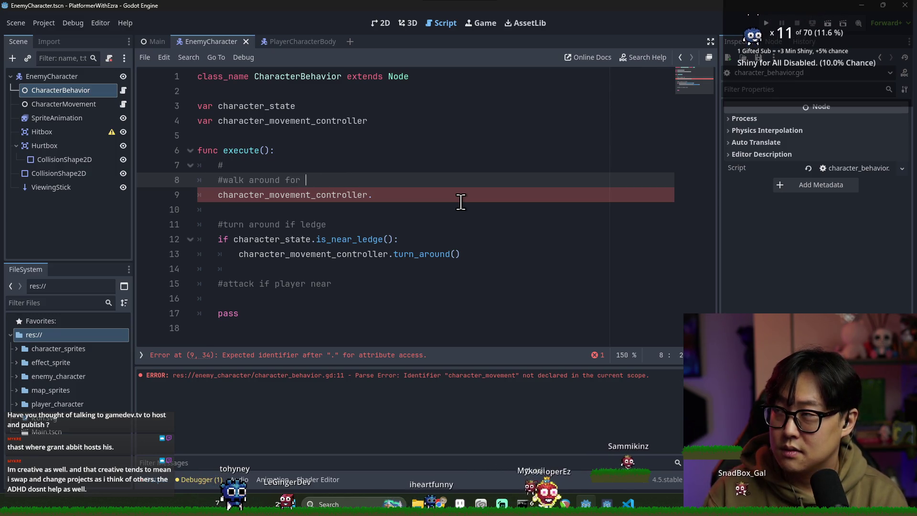
text(4 seconds)
Add '# idle for 1 second' and delete the stray '#' and unfinished controller line.
click(287, 168)
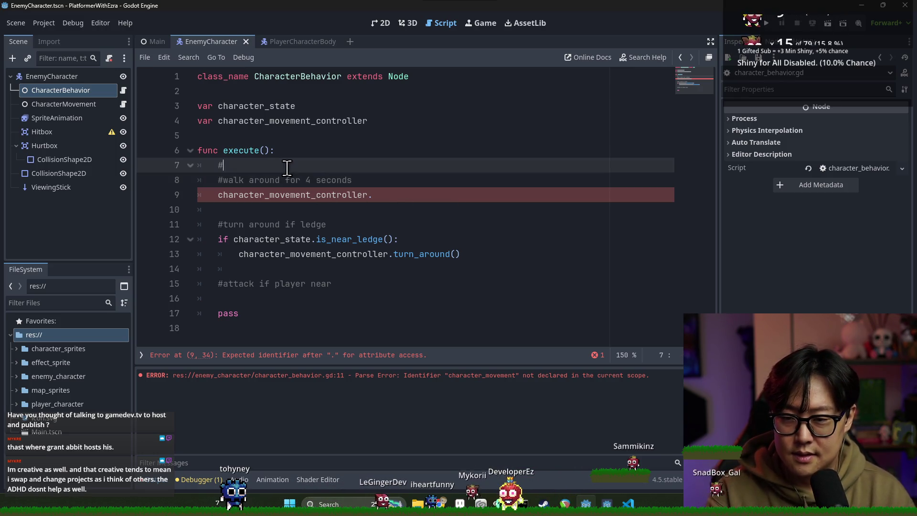
key(Return)
key(Down)
key(Down)
key(Down)
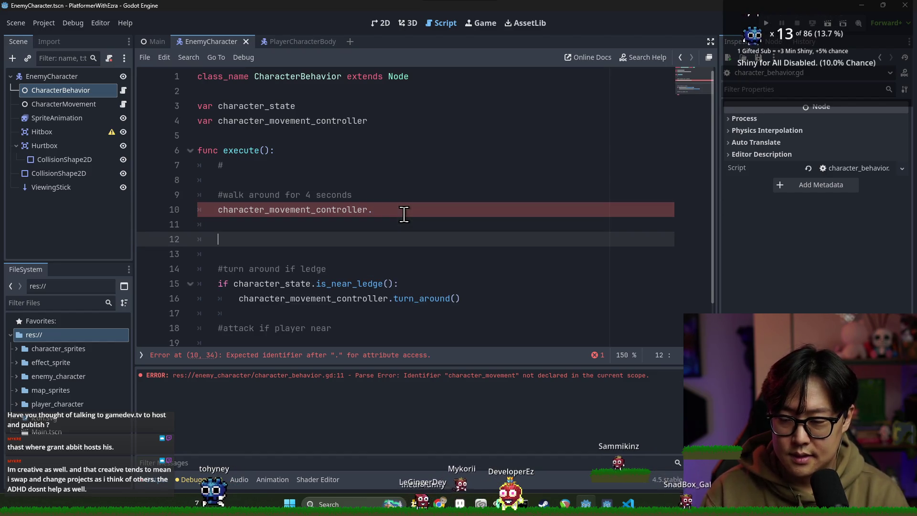
text(# idle for 1)
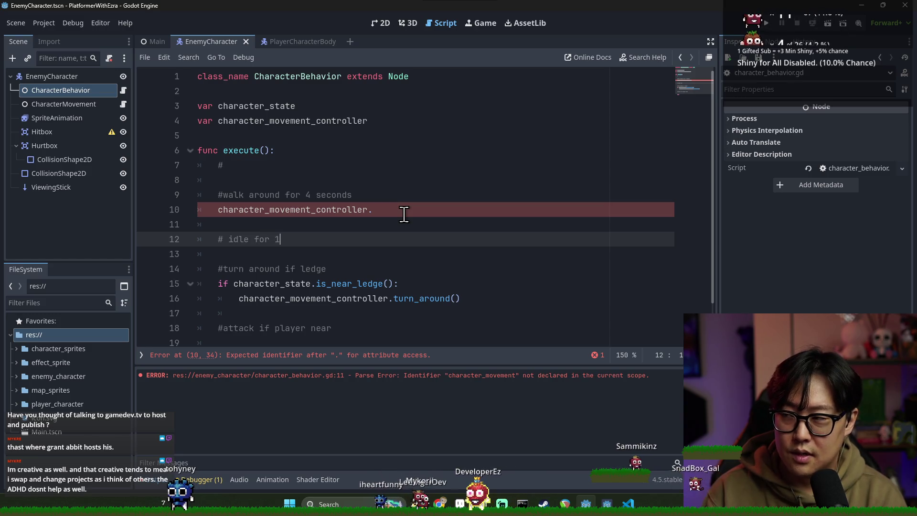
text(cond)
key(Return)
click(256, 168)
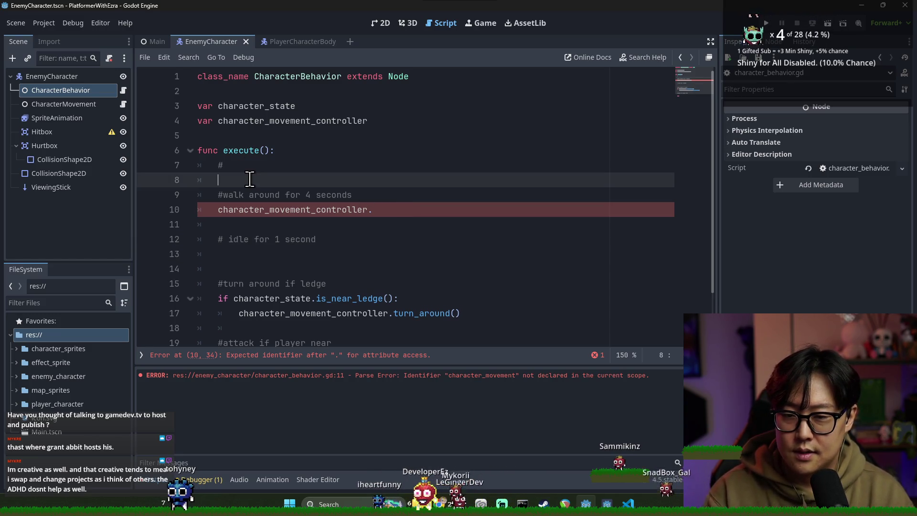
key(Delete)
click(404, 199)
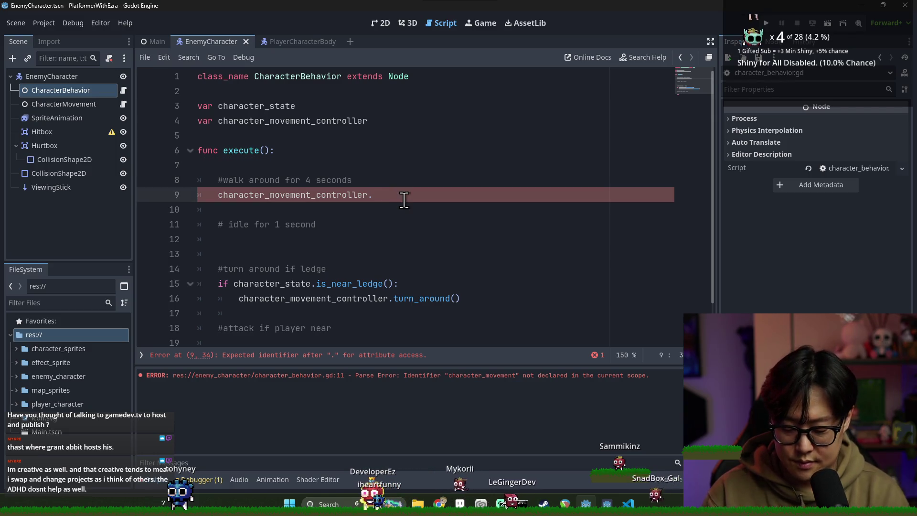
mouse_move(403, 199)
mouse_down()
mouse_move(387, 184)
mouse_move(393, 196)
mouse_move(394, 187)
mouse_up()
key(BackSpace)
click(335, 221)
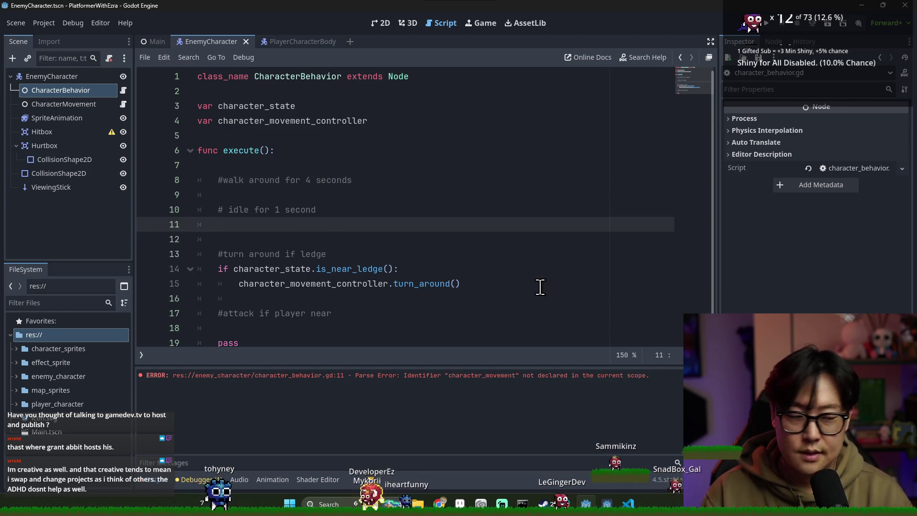
Complete the attack condition as 'if character_state.is_near_player():'.
scroll(397, 321, down, 1)
drag(252, 313, 255, 298)
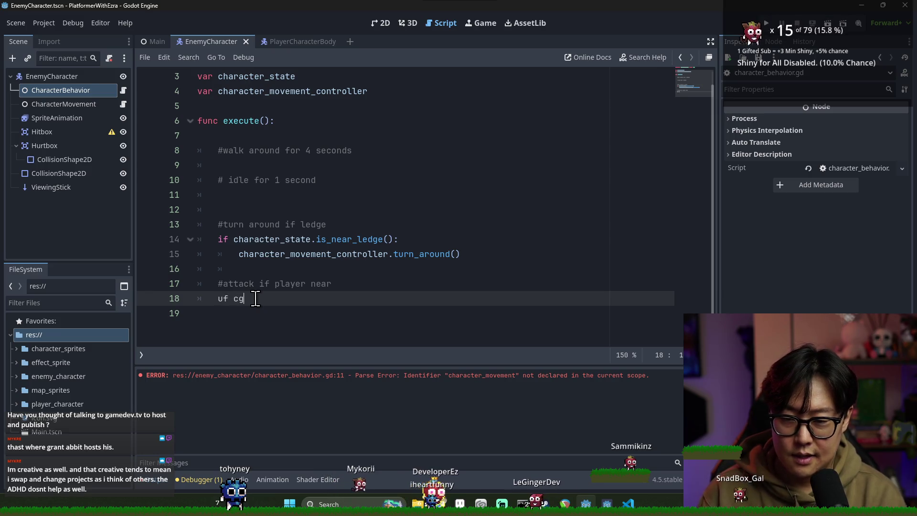
key(BackSpace)
key(BackSpace)
key(BackSpace)
text(i)
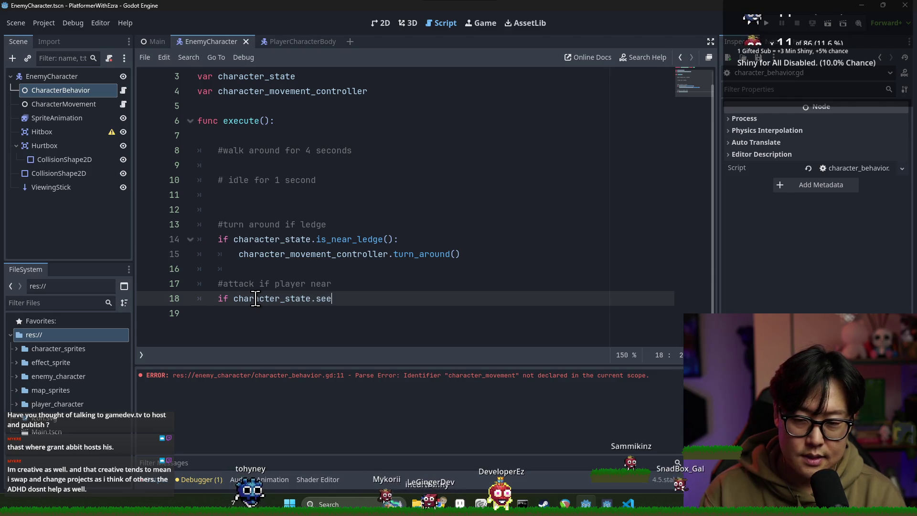
text(an_s)
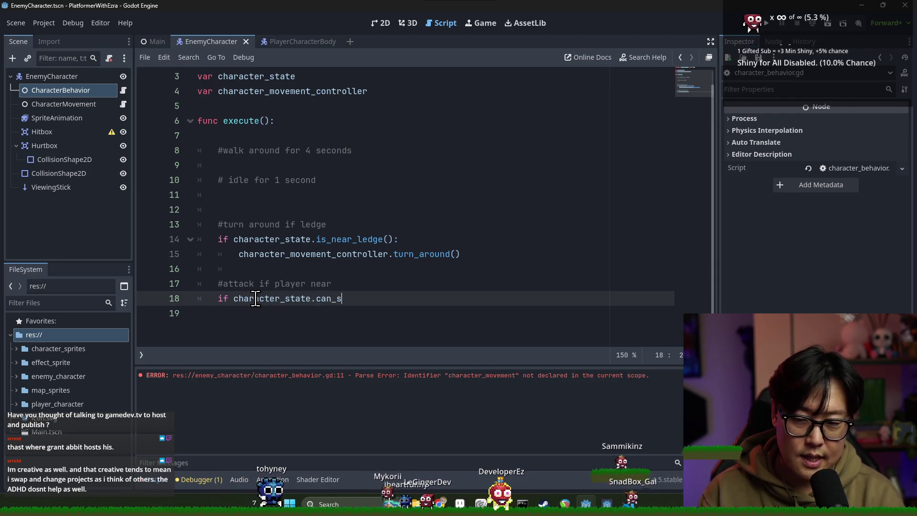
key(BackSpace)
key(BackSpace)
key(BackSpace)
key(BackSpace)
key(BackSpace)
text(is_near_)
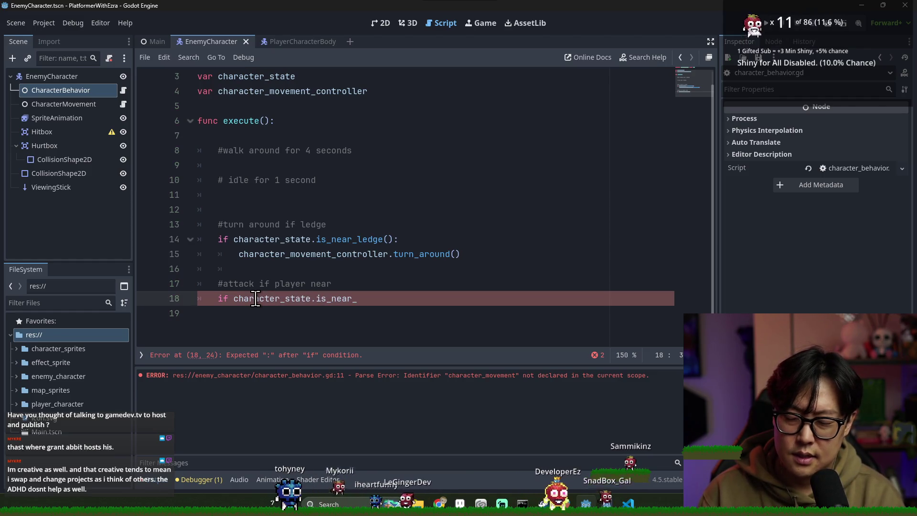
text(player():)
key(Return)
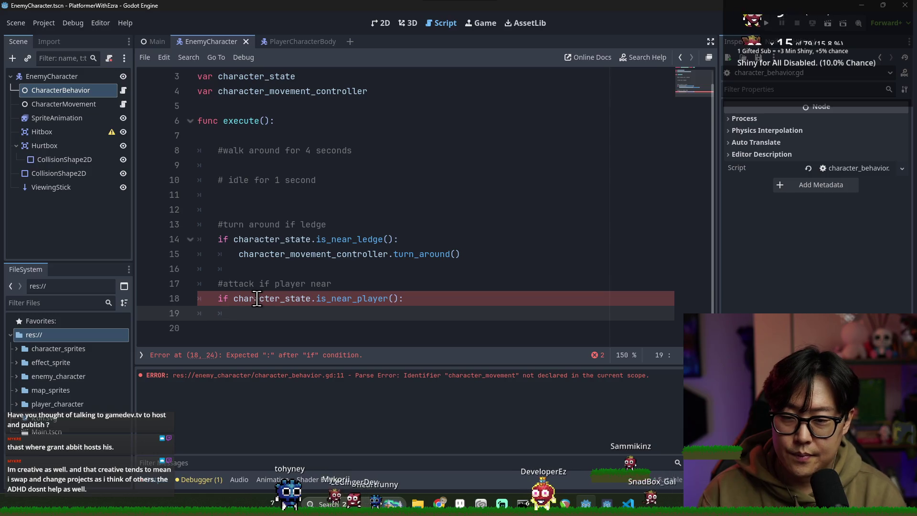
Add character_movement_controller.face_player() and .attack() calls under the near-player check.
double_click(272, 255)
key(ctrl+c)
click(346, 316)
key(ctrl+v)
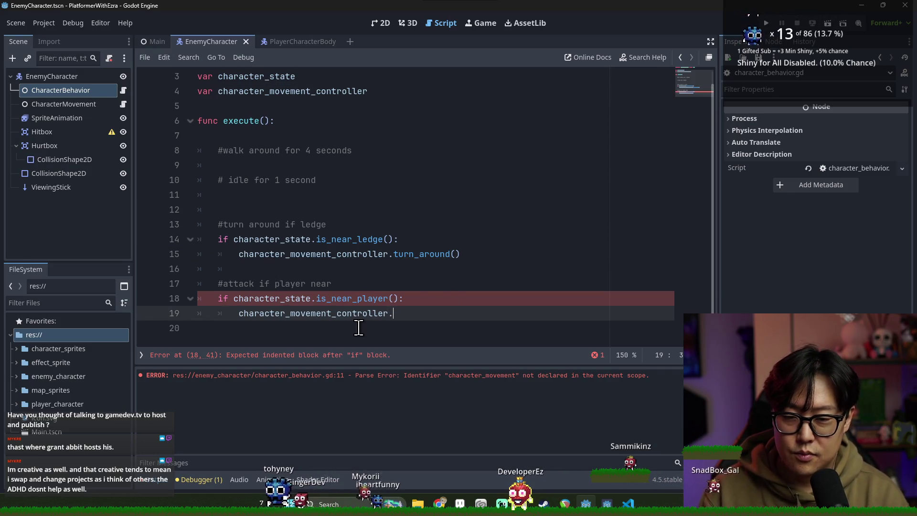
text(.)
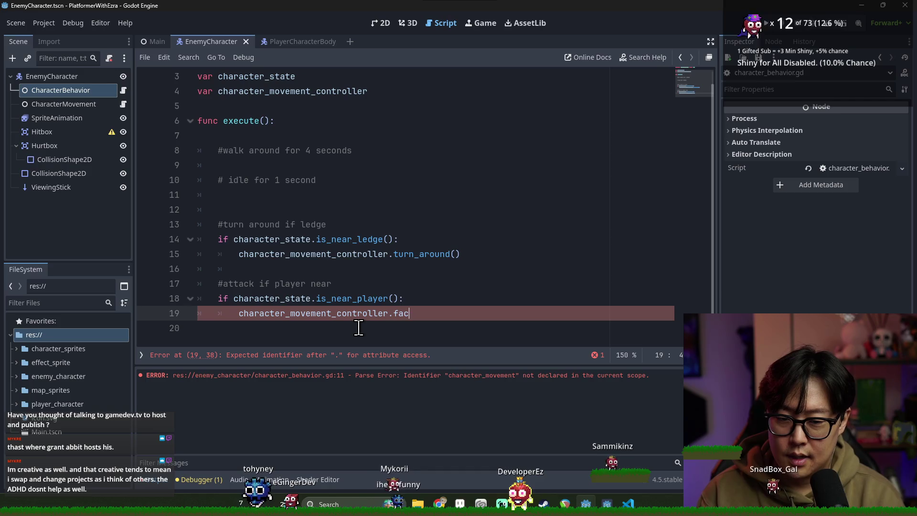
key(End)
key(Return)
key(ctrl+v)
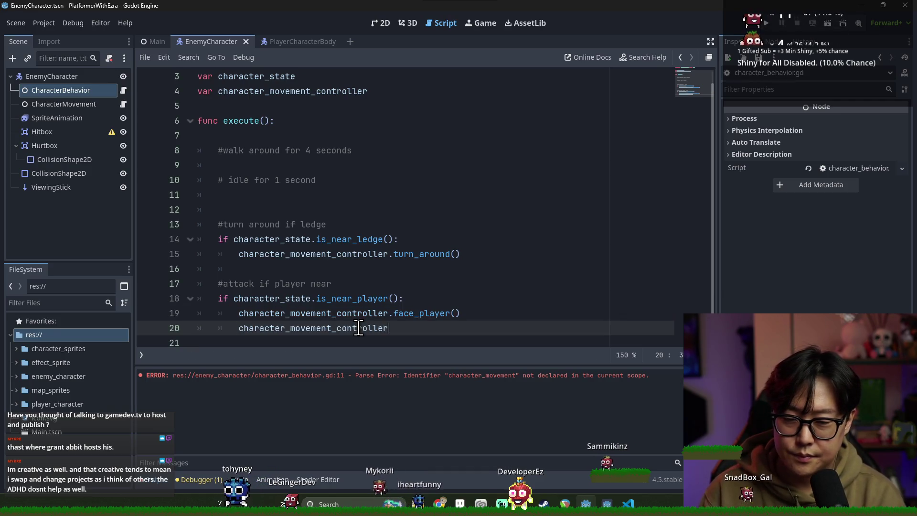
text(.attack())
drag(394, 298, 332, 283)
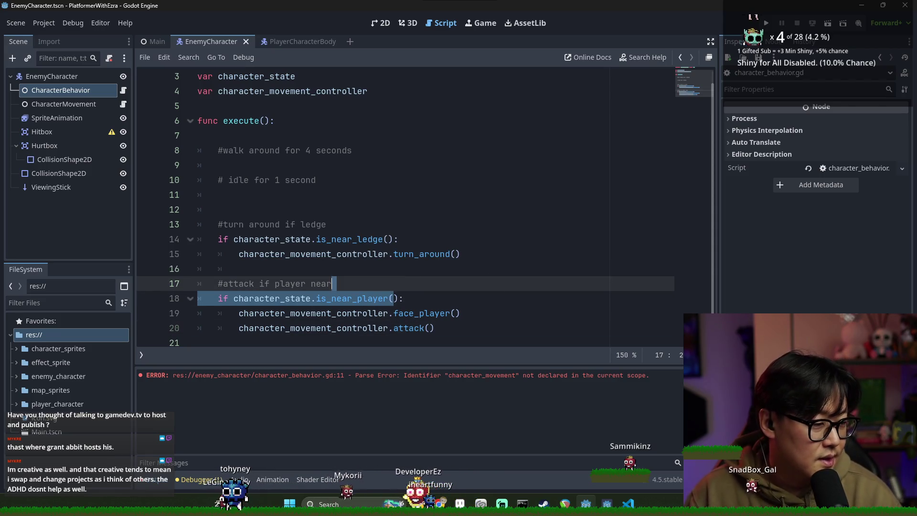
click(346, 243)
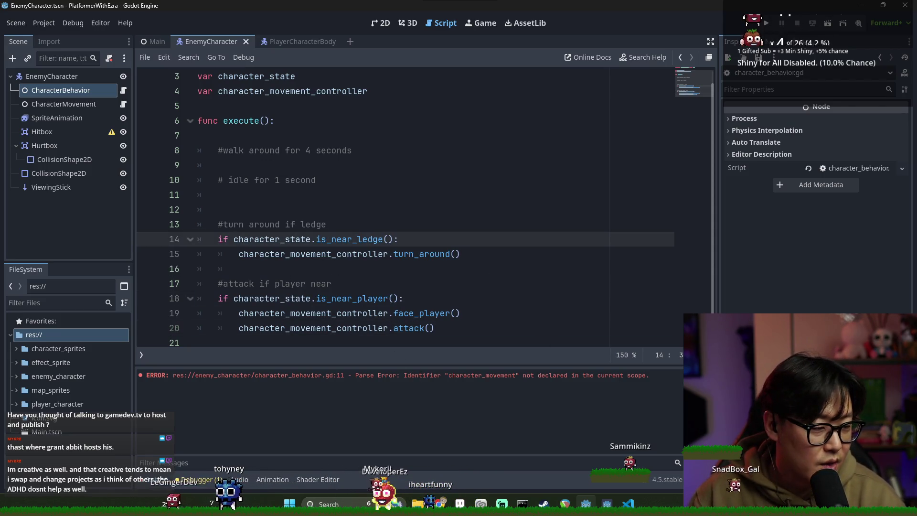
drag(456, 331, 280, 106)
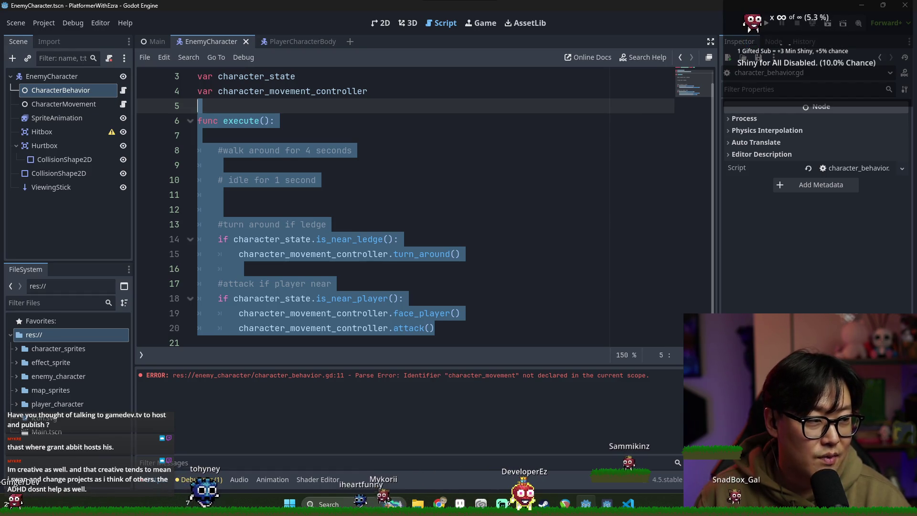
Delete the blank lines after the idle comment and after 'func execute():', saving each time.
click(497, 298)
click(303, 196)
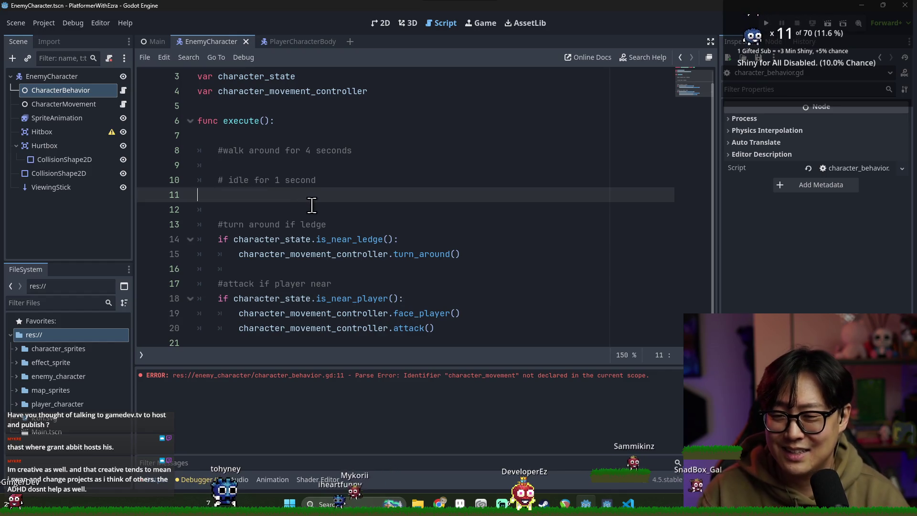
key(BackSpace)
key(BackSpace)
key(ctrl+s)
click(256, 138)
key(BackSpace)
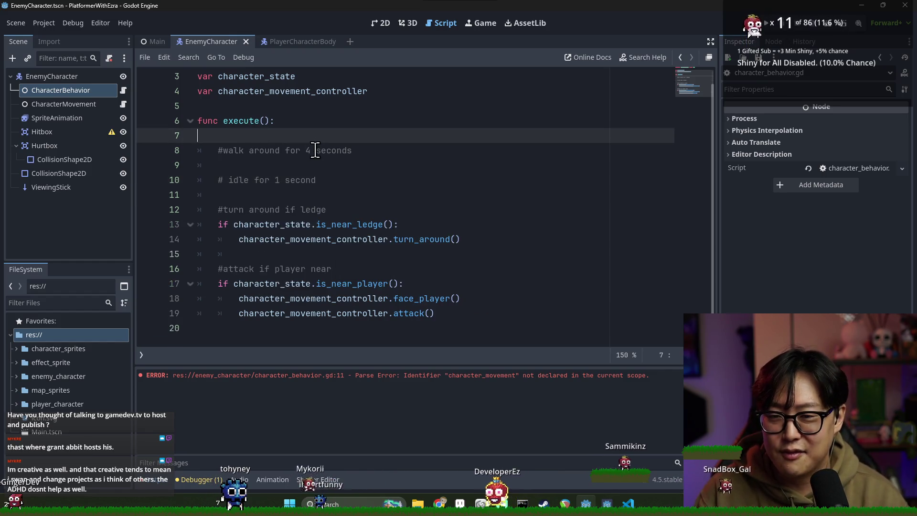
key(ctrl+s)
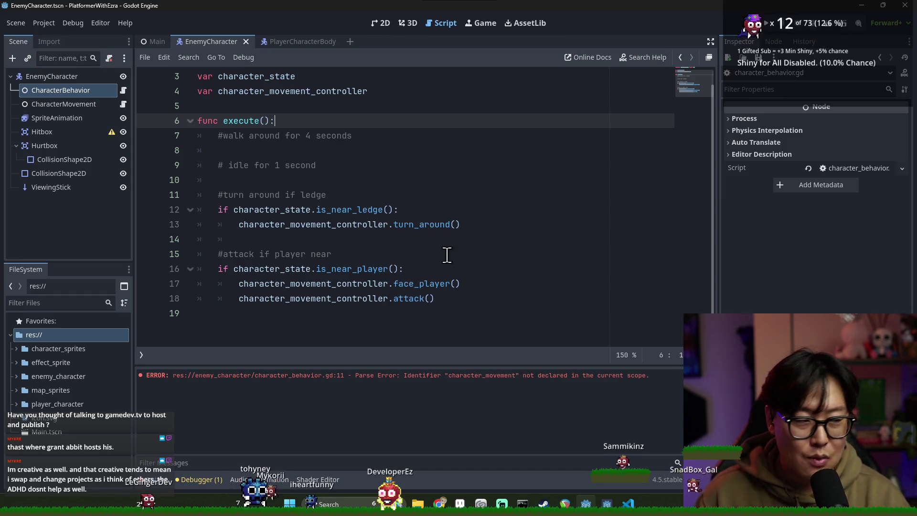
Insert an empty line under the idle comment.
click(380, 250)
click(300, 181)
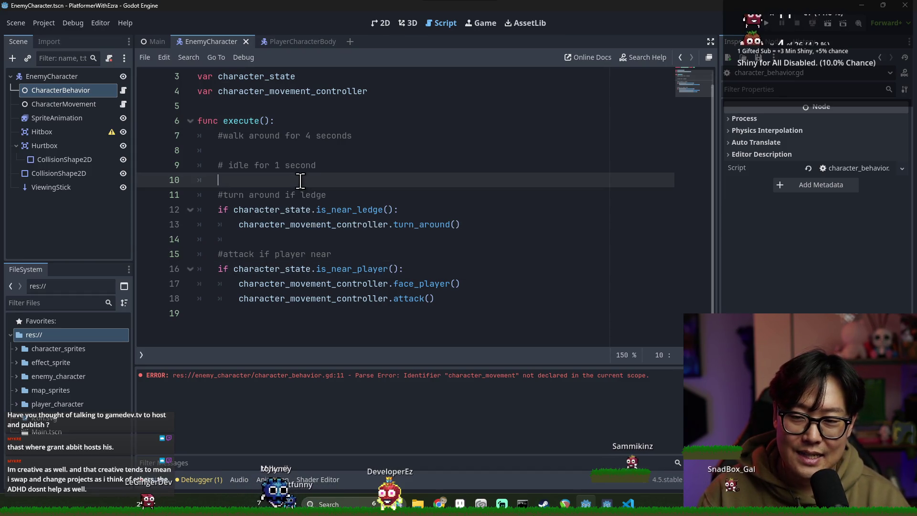
key(Return)
click(276, 182)
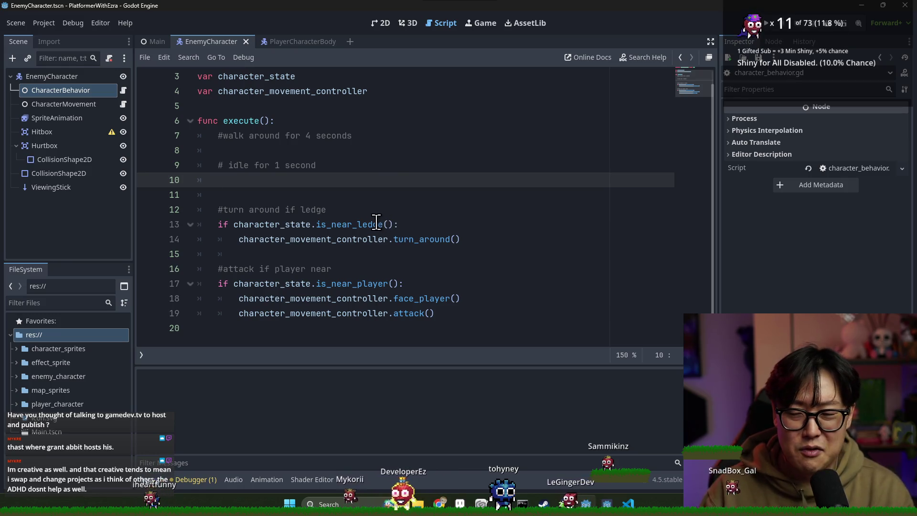
click(311, 253)
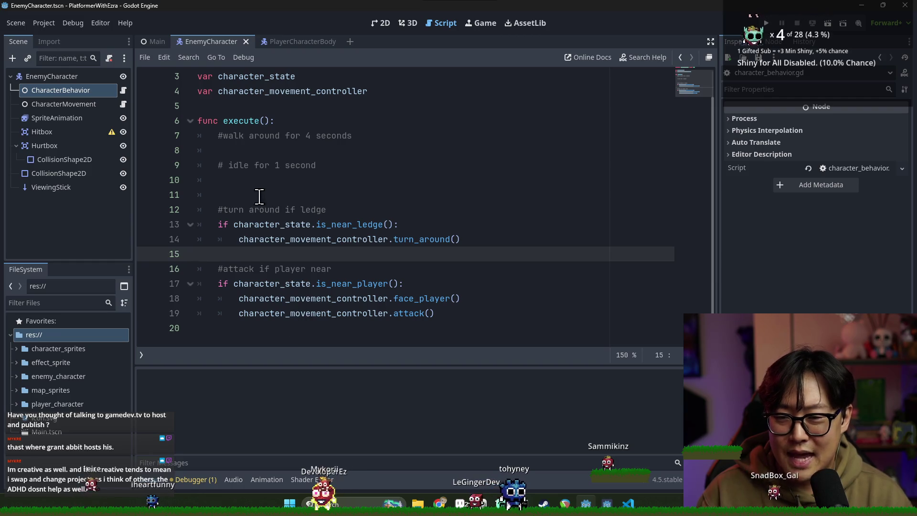
Save the script with its walk and idle placeholder lines.
click(301, 188)
key(ctrl+s)
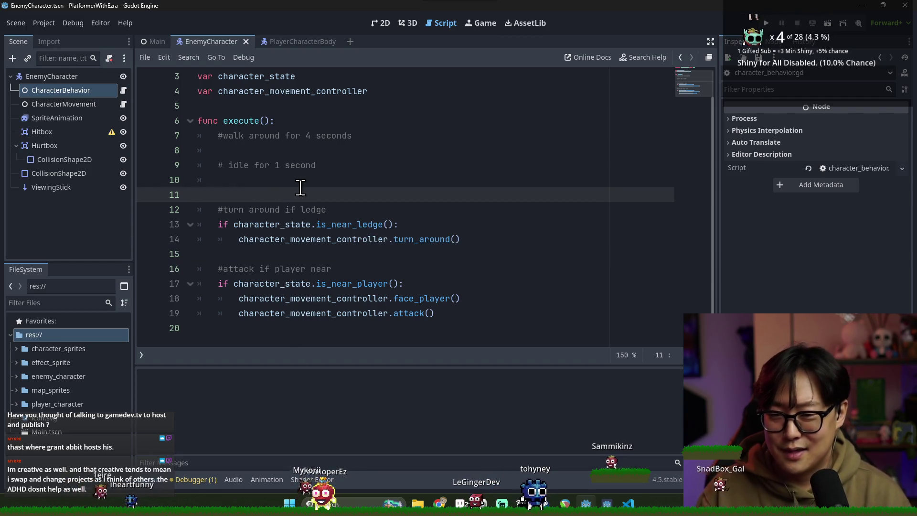
click(337, 152)
scroll(295, 137, up, 1)
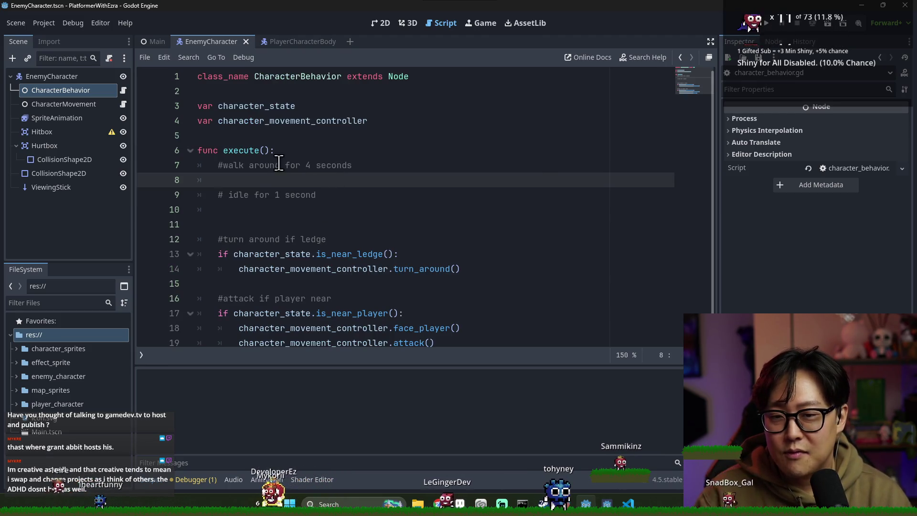
Insert new empty lines below the variable declarations above execute().
click(296, 207)
click(368, 177)
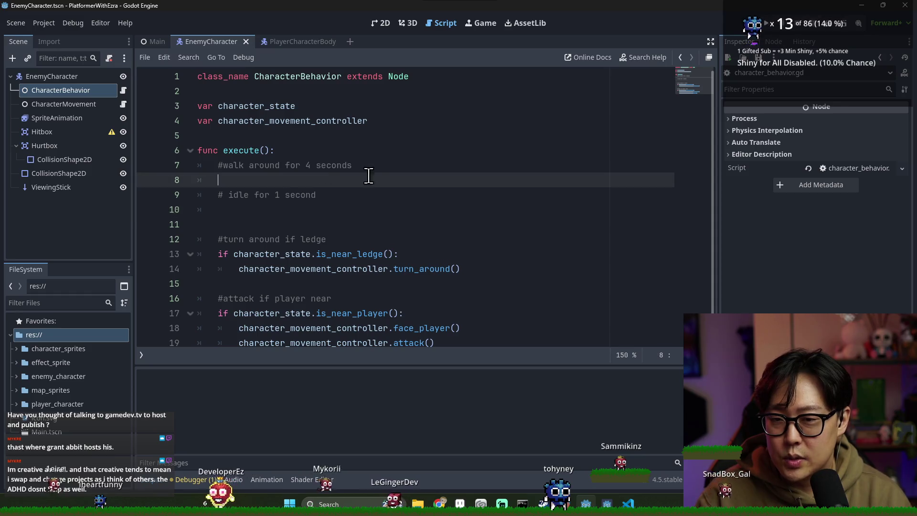
click(400, 139)
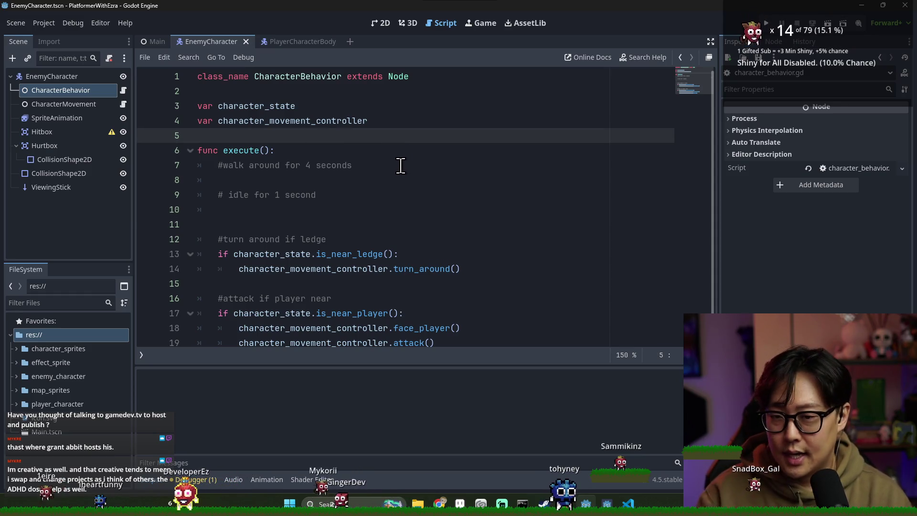
scroll(344, 145, down, 1)
scroll(344, 164, up, 1)
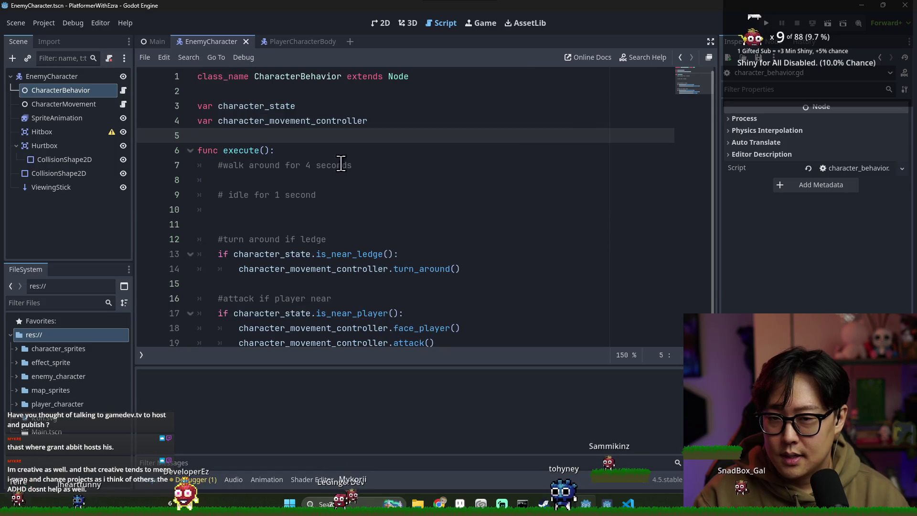
key(Return)
key(Return)
key(Up)
Declare 'var current_action_duration: float' on line 6, replacing the abandoned time_since_last_walk name.
text(v)
drag(368, 120, 223, 105)
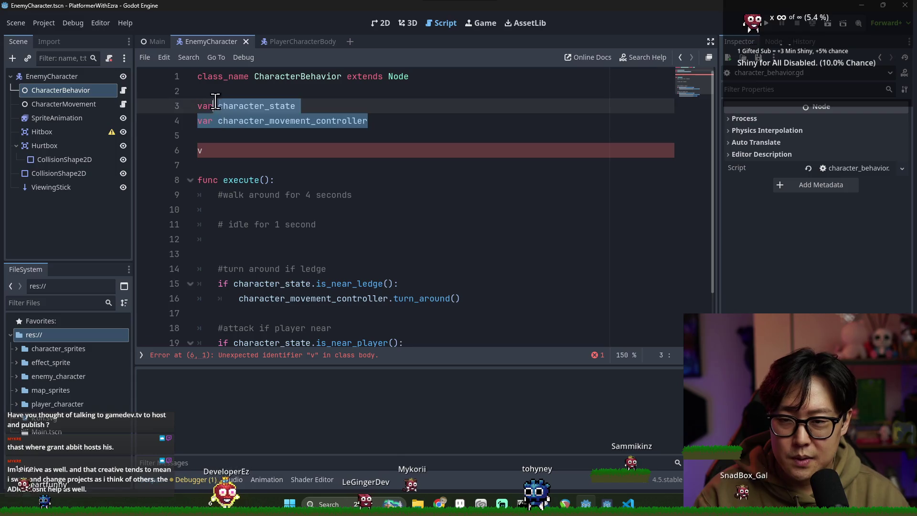
click(255, 149)
key(BackSpace)
scroll(333, 186, down, 1)
scroll(333, 198, up, 1)
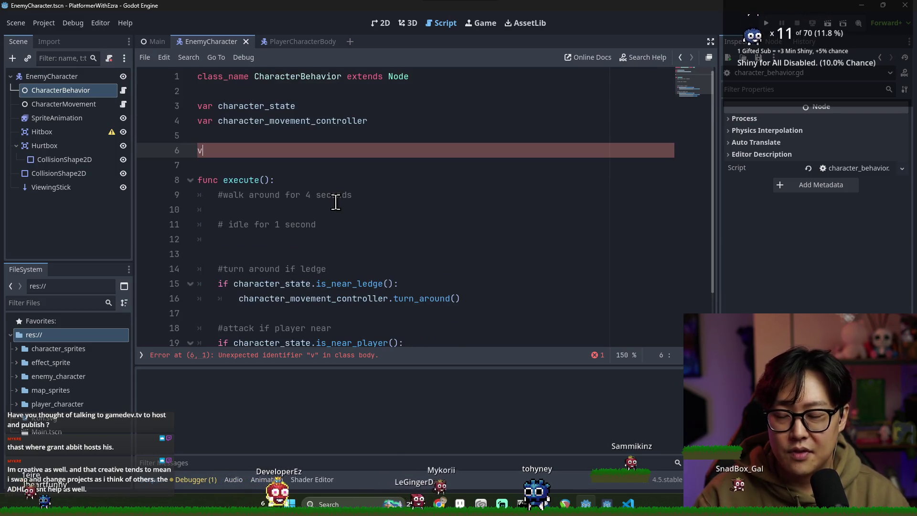
text(var)
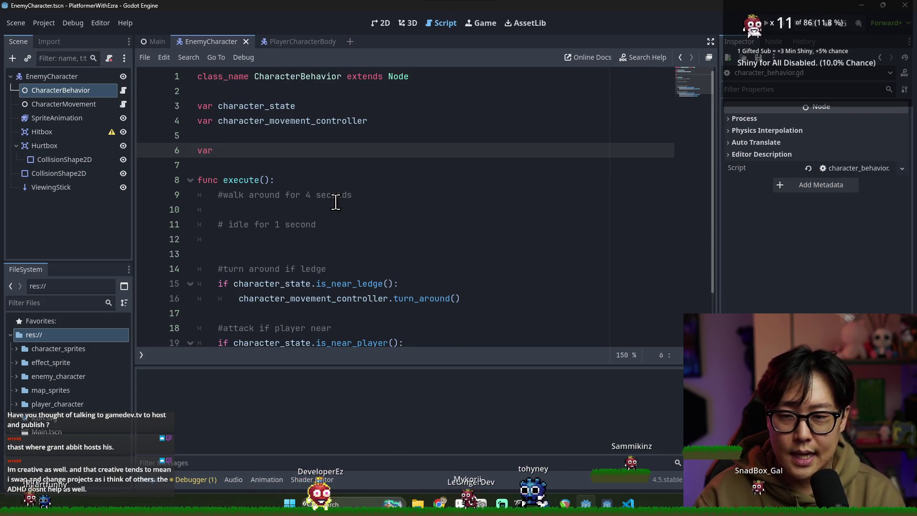
text( time_since_last_wl)
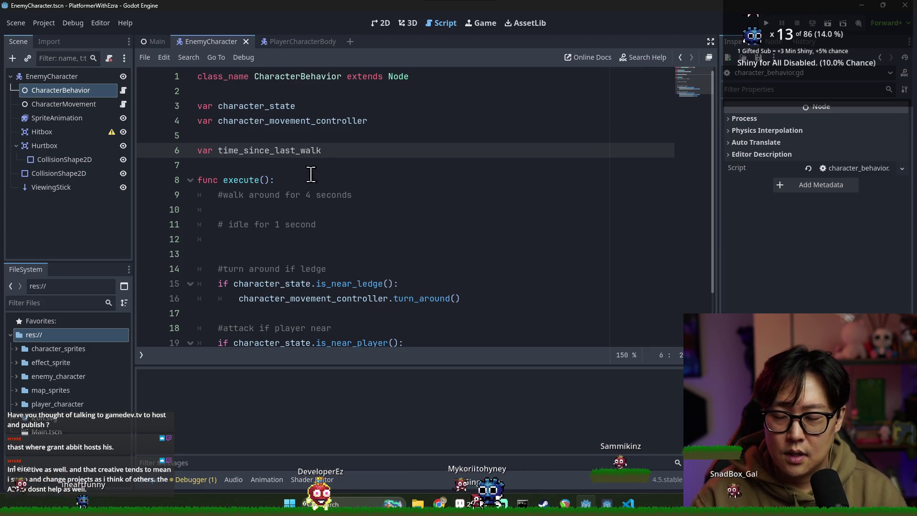
double_click(257, 151)
key(BackSpace)
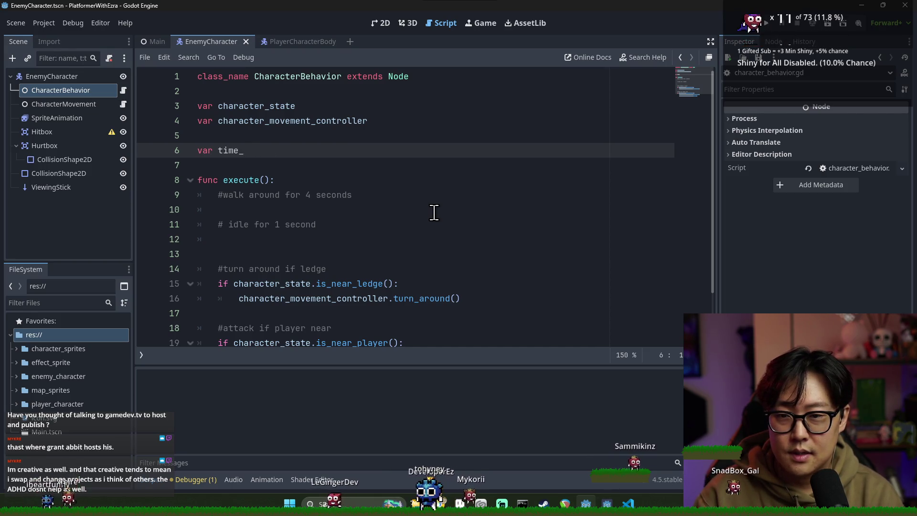
key(BackSpace)
key(BackSpace)
key(BackSpace)
text(c)
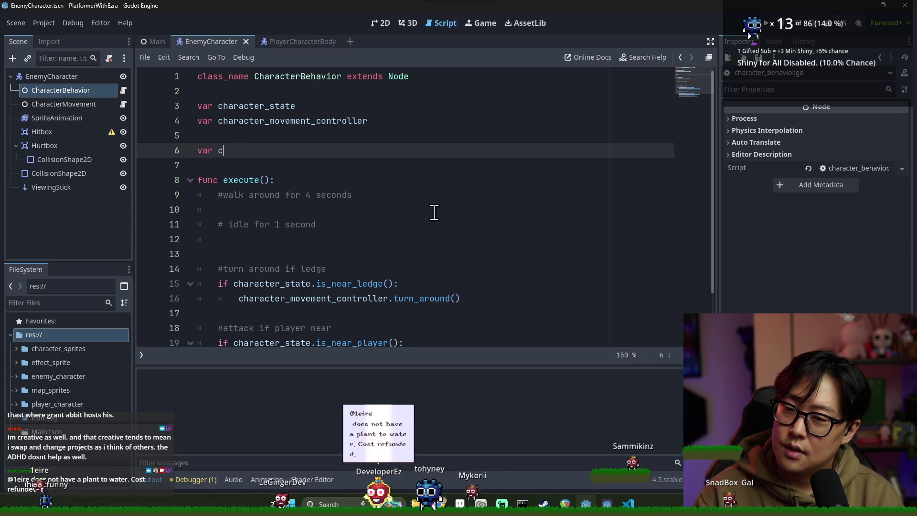
text(urrent_action_duration)
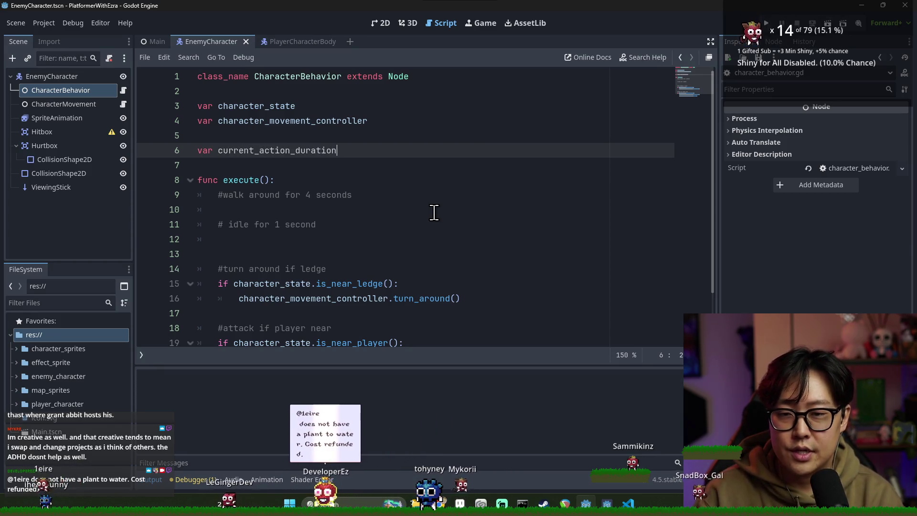
text(: float)
key(Escape)
Add blank lines at the top of execute() above the walk comment.
click(363, 195)
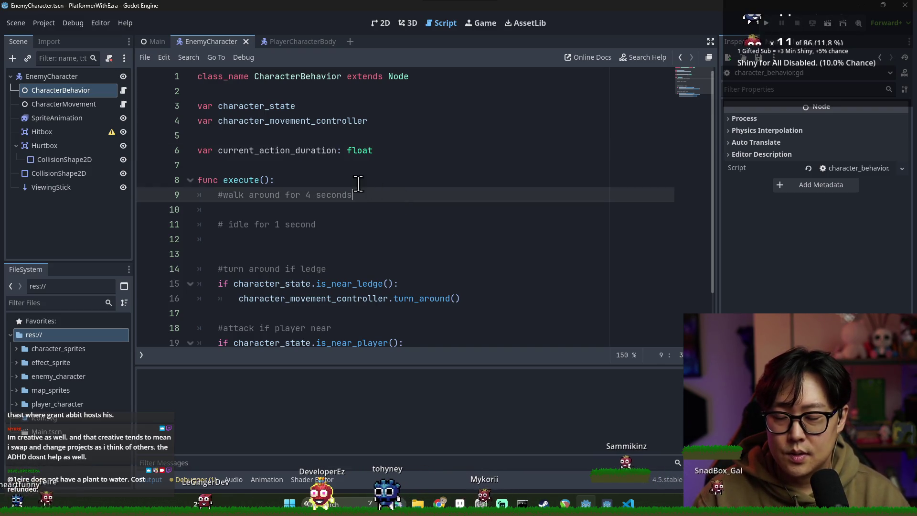
click(356, 182)
key(Return)
key(Return)
Start execute() with Time.get_ticks_msec() chosen from the autocomplete suggestions.
double_click(237, 180)
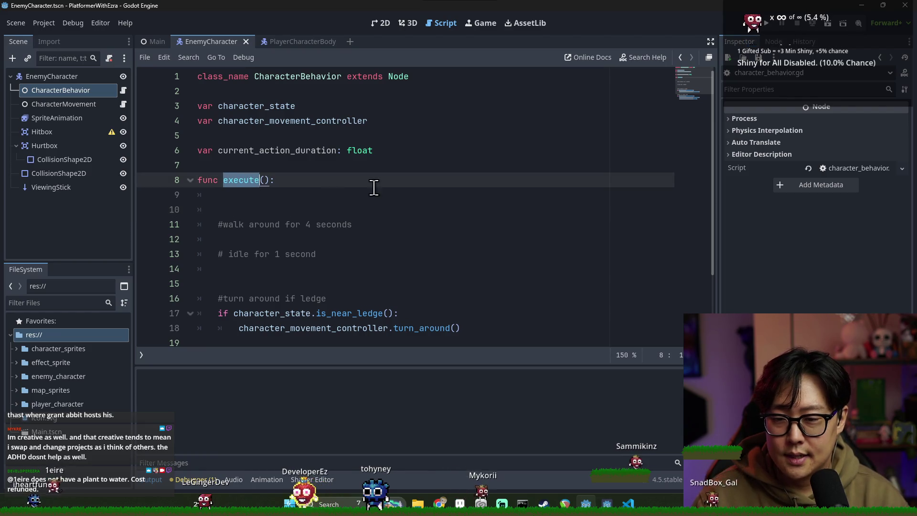
click(286, 192)
scroll(296, 196, down, 2)
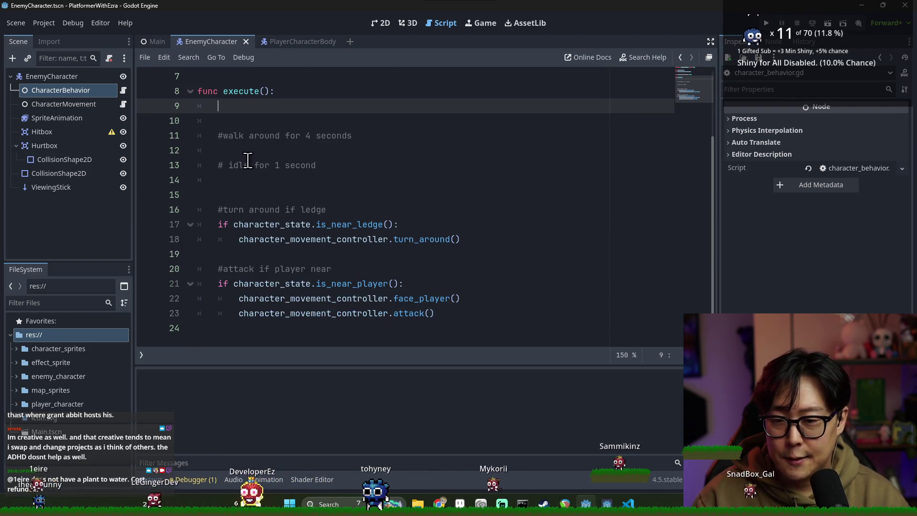
double_click(242, 92)
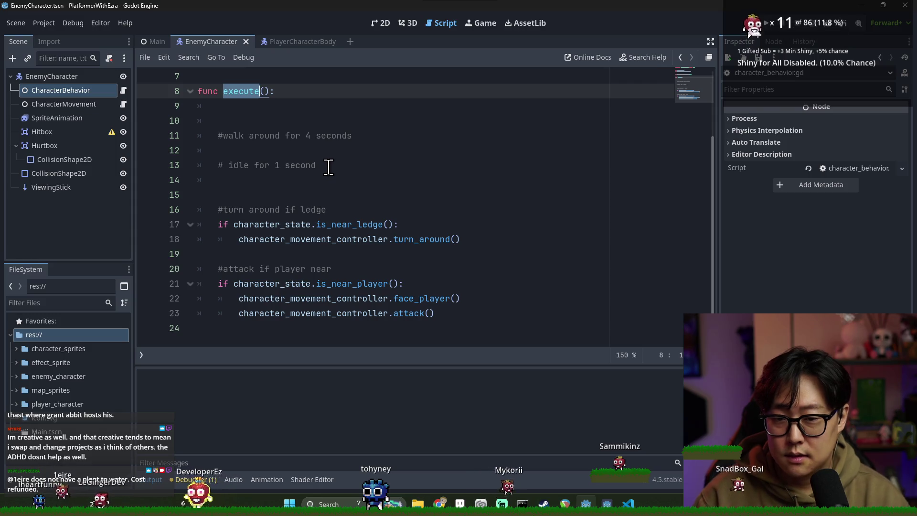
click(258, 106)
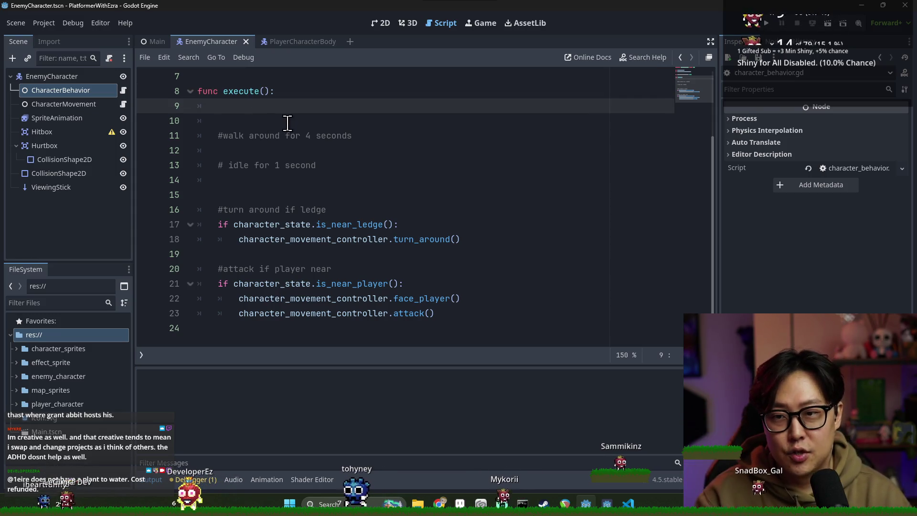
scroll(286, 124, up, 1)
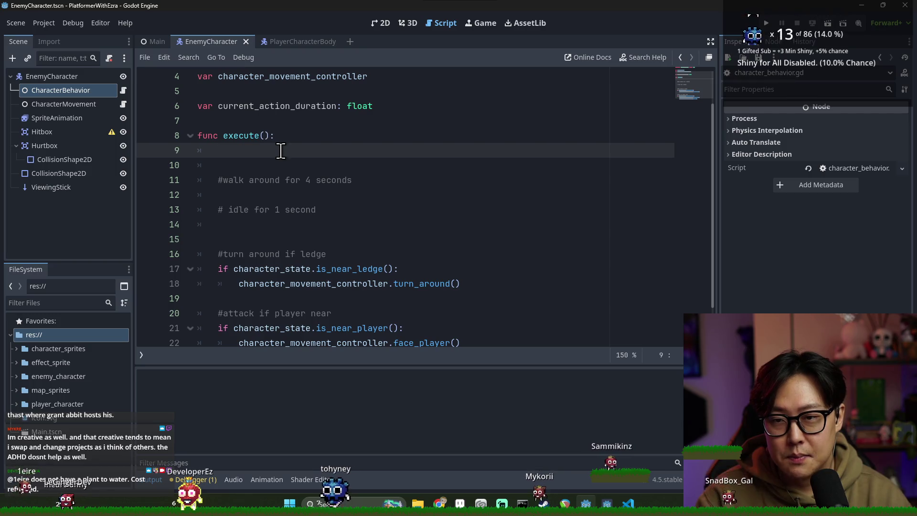
text(Time.time_d)
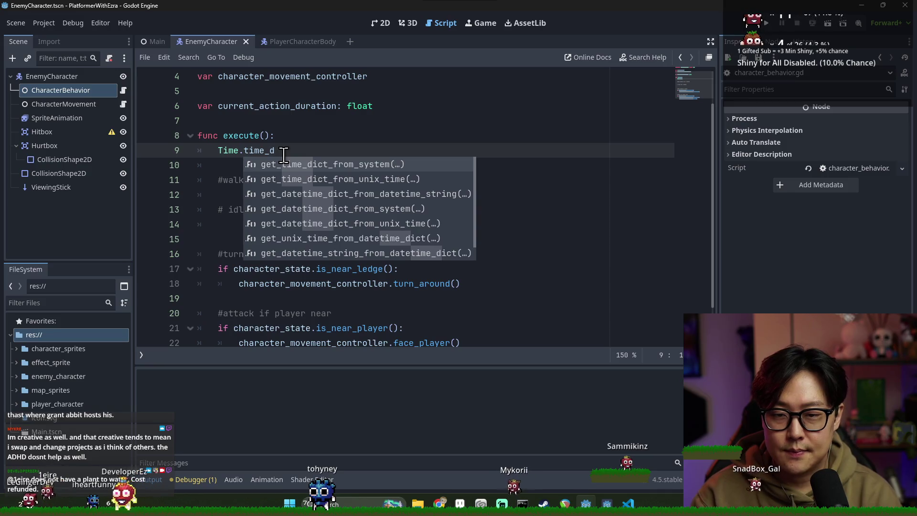
key(BackSpace)
text(time)
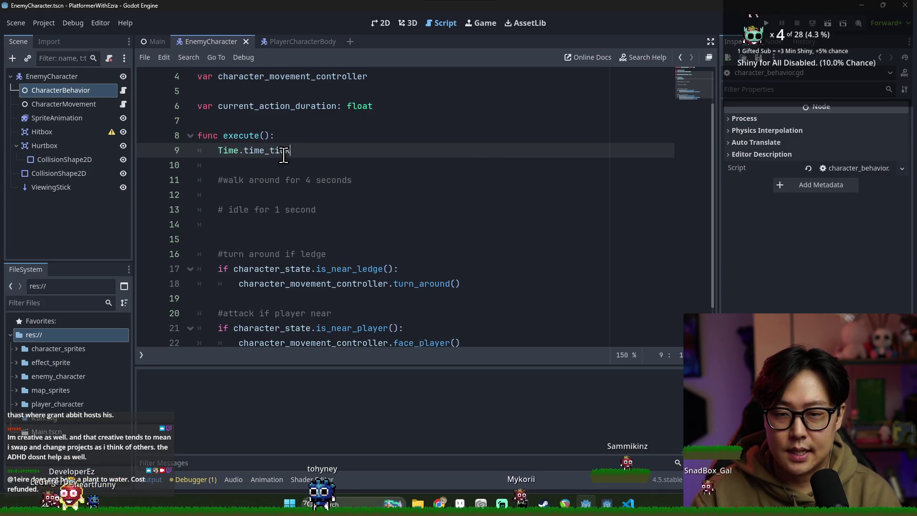
key(BackSpace)
key(BackSpace)
key(BackSpace)
text(tick)
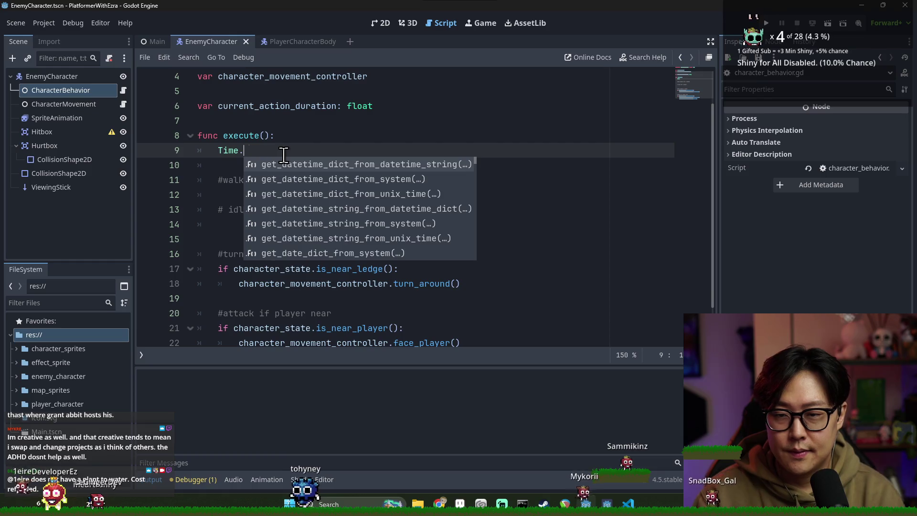
double_click(303, 165)
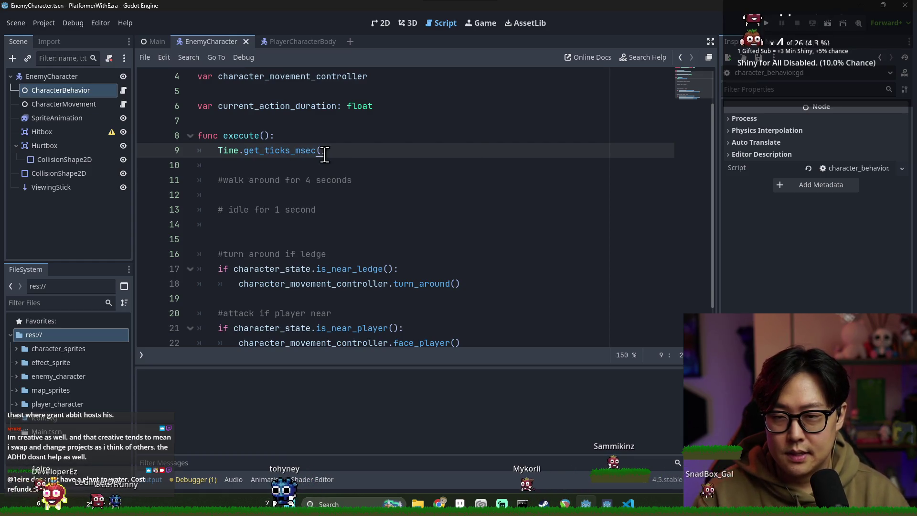
Rename the duration variable to current_action_duration_msec and append ' -' to the ticks line.
click(336, 107)
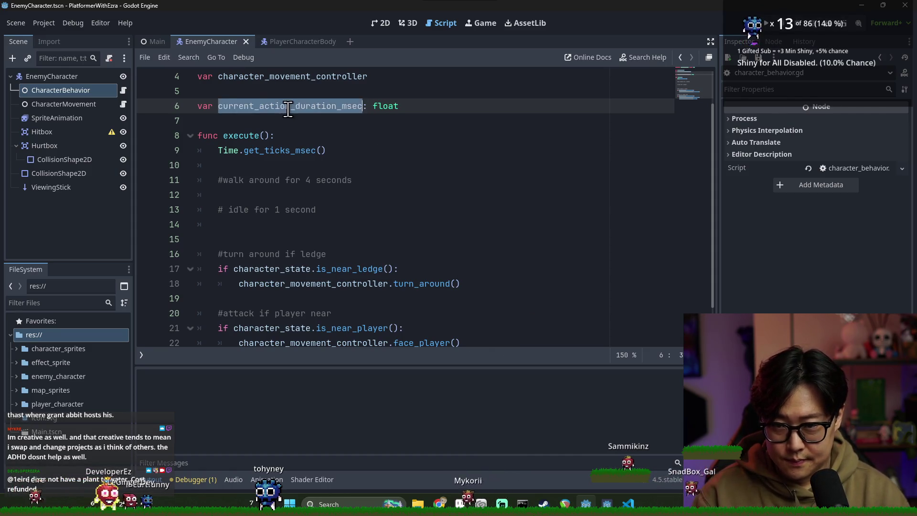
key(Down)
key(Down)
key(Down)
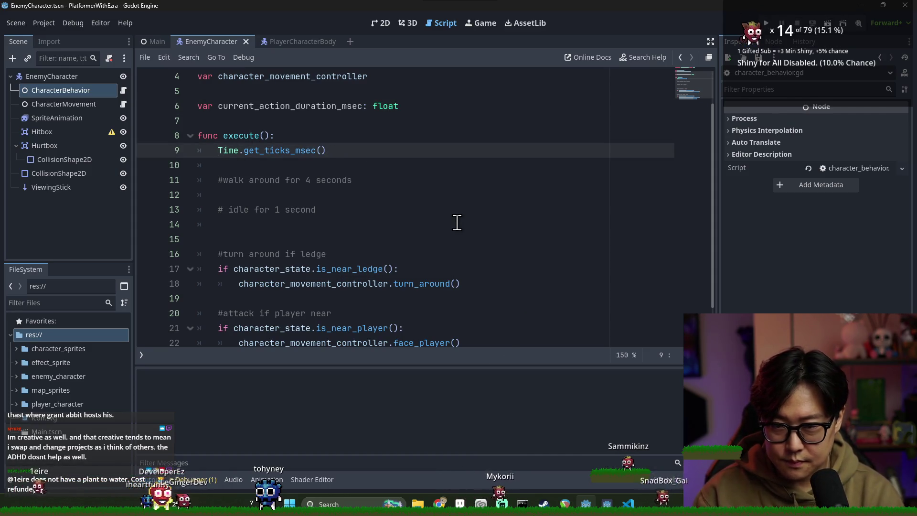
key(Home)
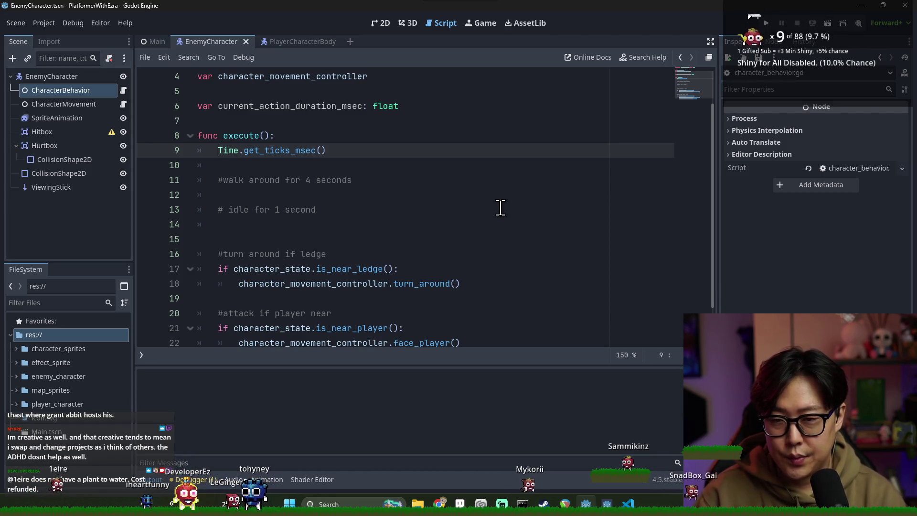
double_click(328, 106)
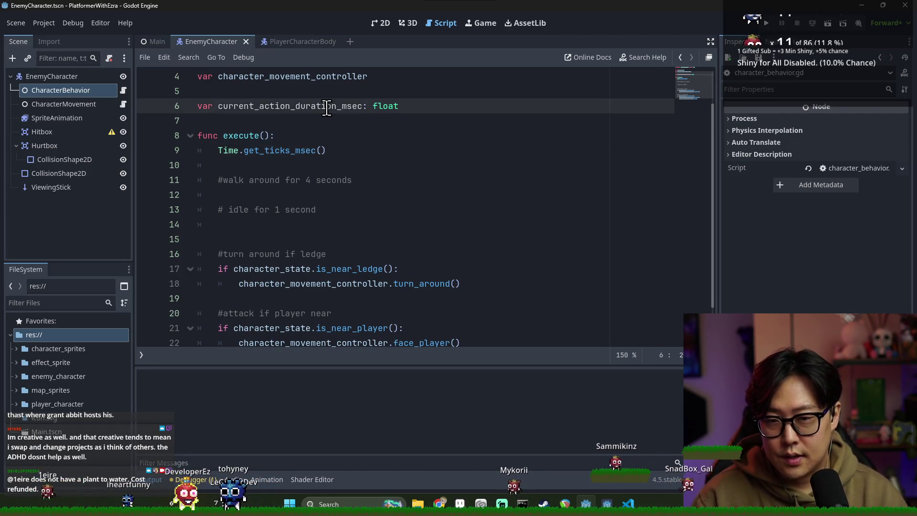
double_click(232, 151)
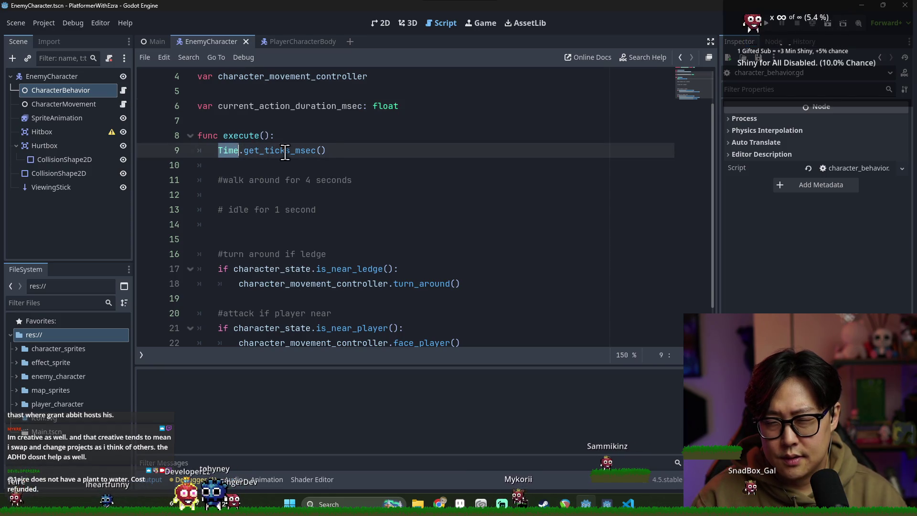
text(-)
click(413, 106)
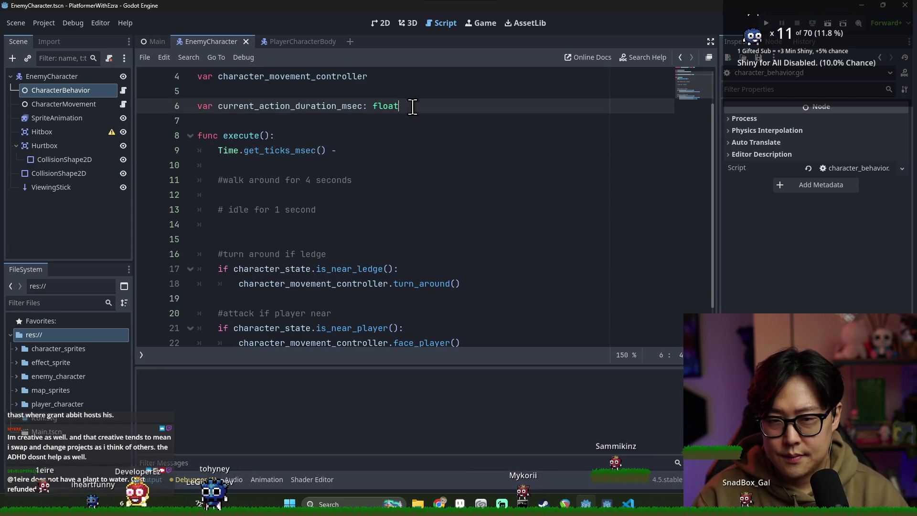
Declare 'var last_update_msec: float' on line 7 below the duration variable.
key(Return)
text(var last_update_msec: float)
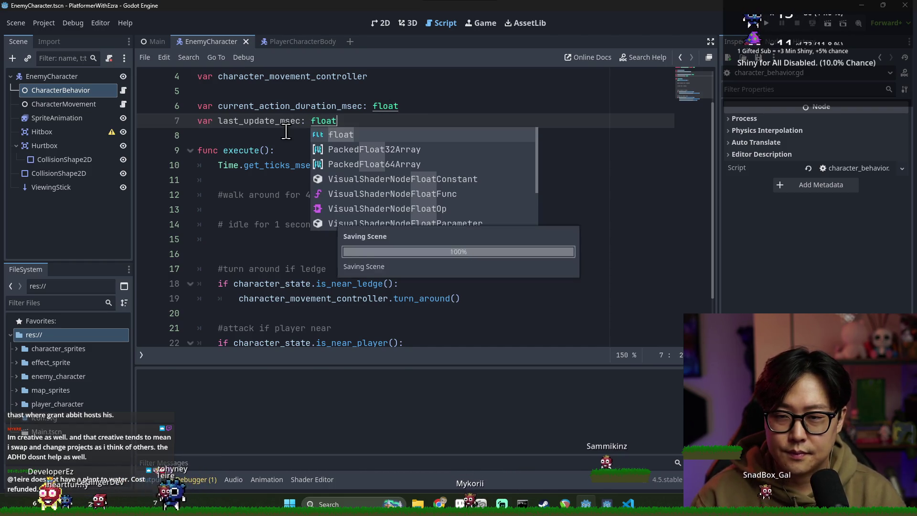
double_click(258, 121)
key(ctrl+c)
End execute() with 'last_update_msec = Time.get_ticks_msec()' after the attack block and save.
scroll(319, 209, down, 2)
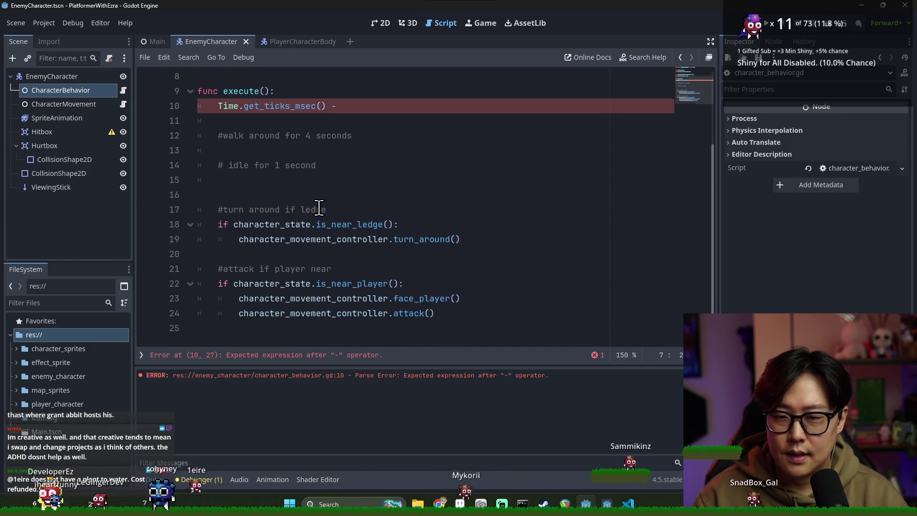
click(451, 311)
key(Return)
key(Return)
key(BackSpace)
key(ctrl+v)
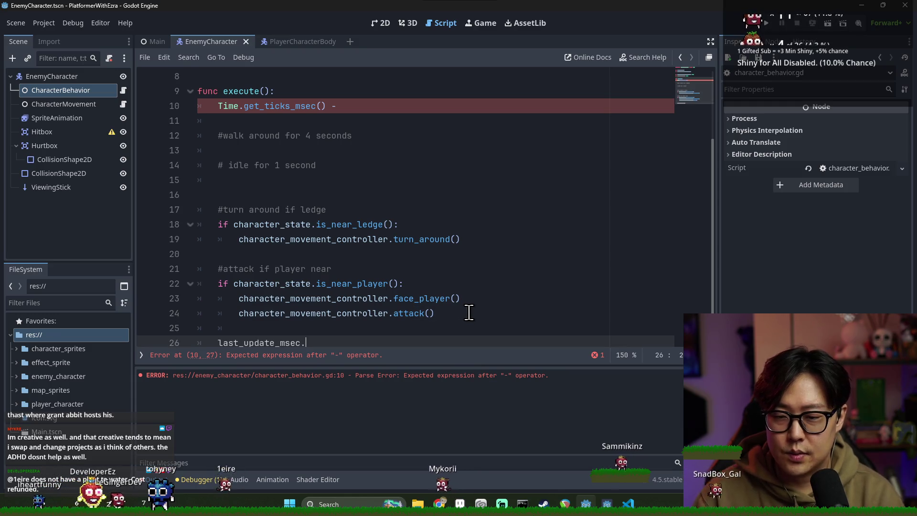
text(= Time.ge)
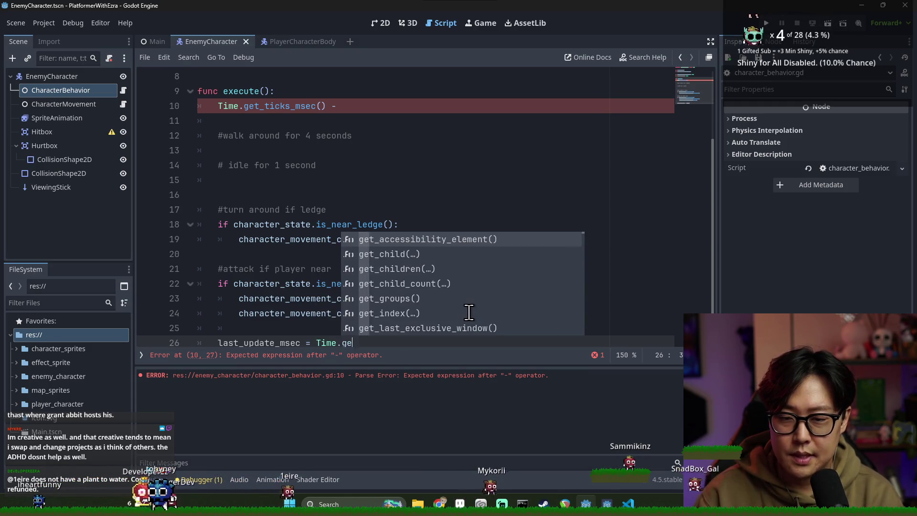
text(t_ti)
key(Return)
key(ctrl+s)
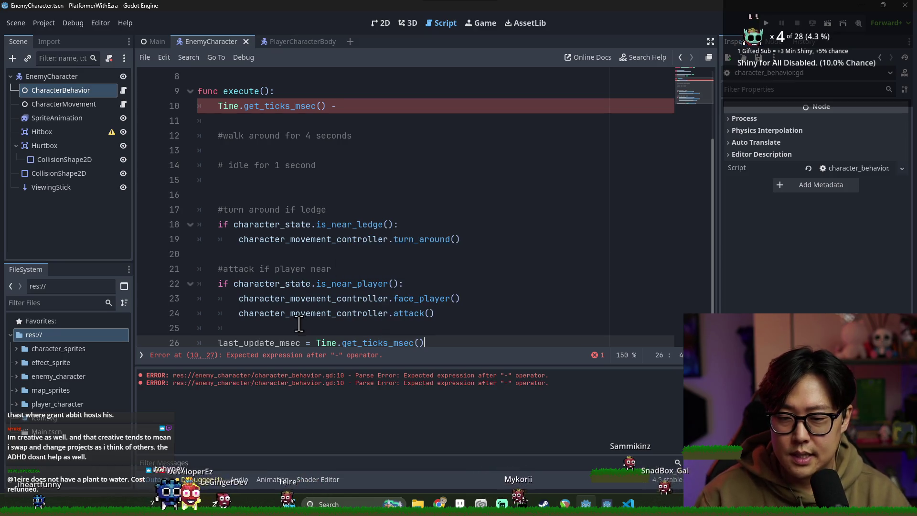
Initialize last_update_msec to 0 in its declaration and save.
double_click(284, 337)
scroll(328, 241, up, 3)
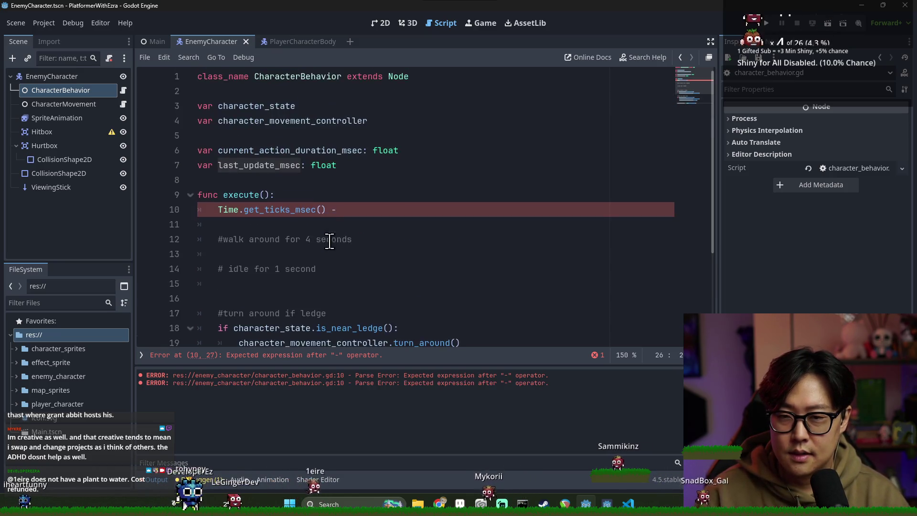
click(359, 170)
text(= )
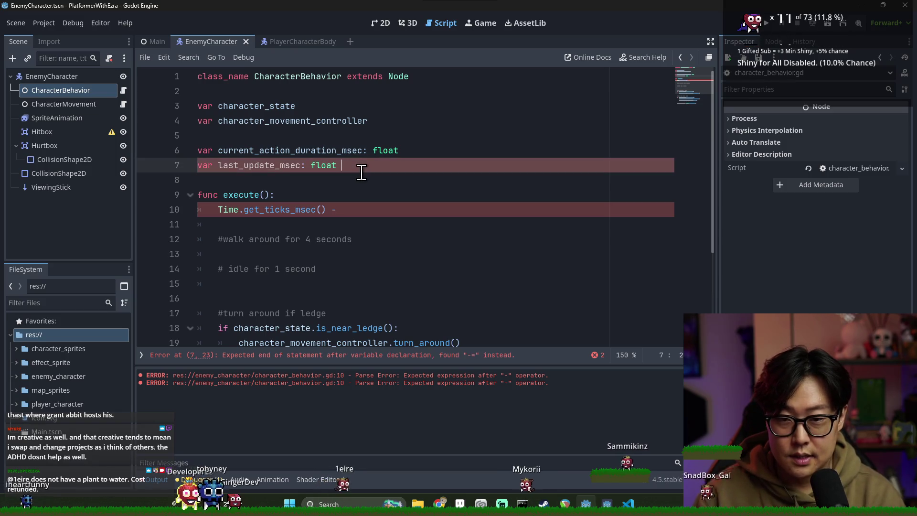
text(0)
key(ctrl+s)
double_click(258, 164)
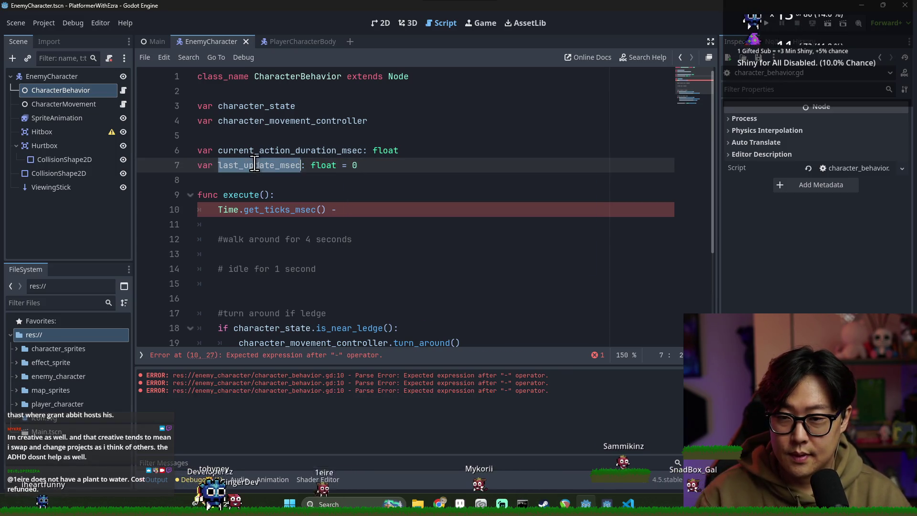
Prefix line 10 with 'var delta: float ='.
click(217, 209)
scroll(336, 234, down, 2)
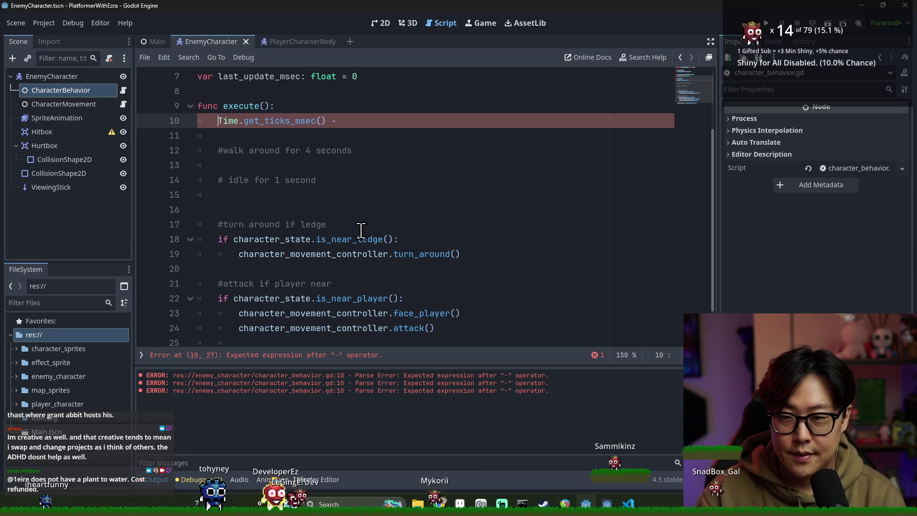
text(var delta: )
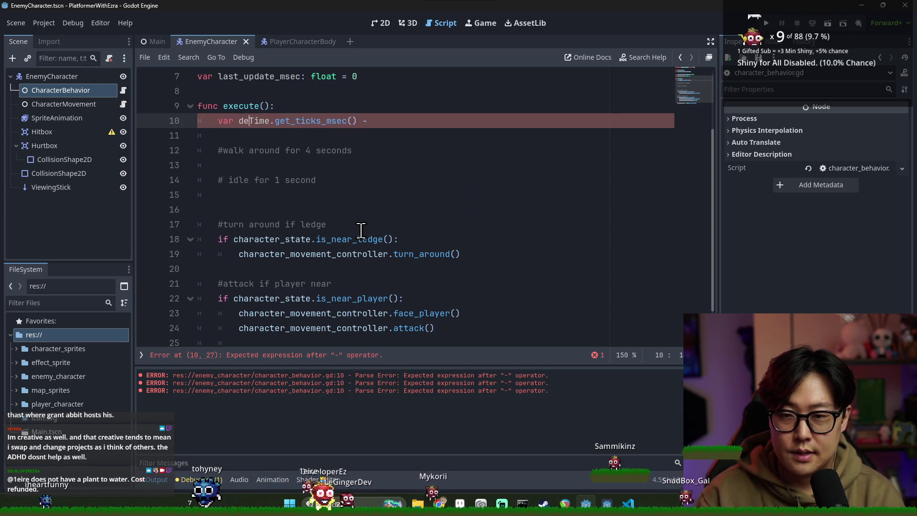
text(float  )
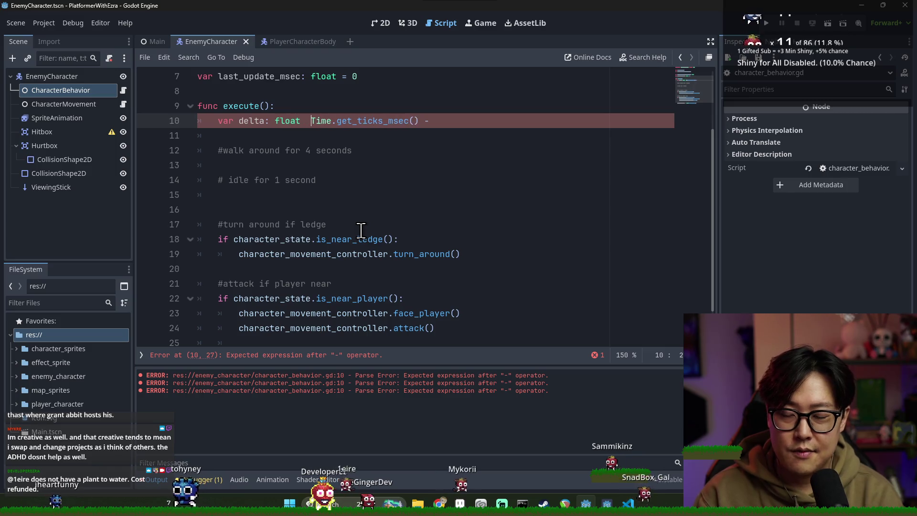
text(=)
key(Escape)
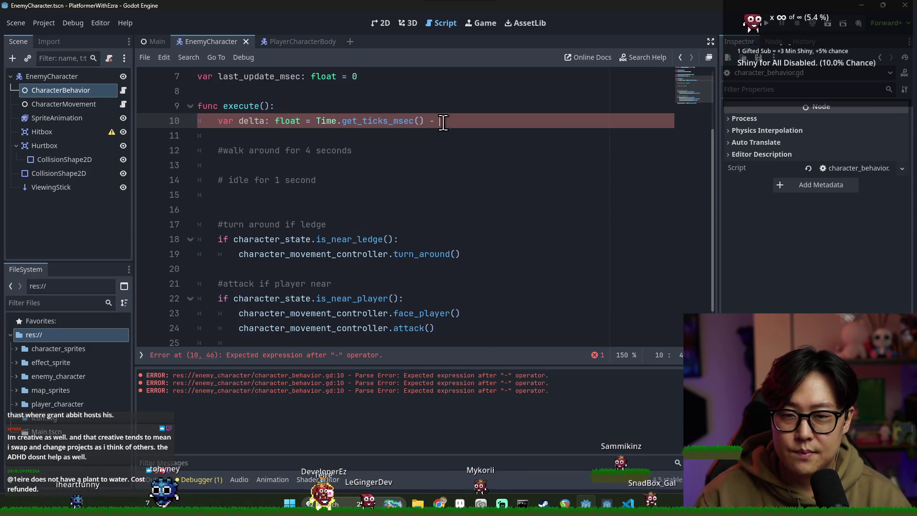
Paste current_action_duration_msec after the minus sign on line 10 and save.
scroll(366, 159, up, 1)
scroll(310, 143, down, 1)
scroll(260, 126, up, 1)
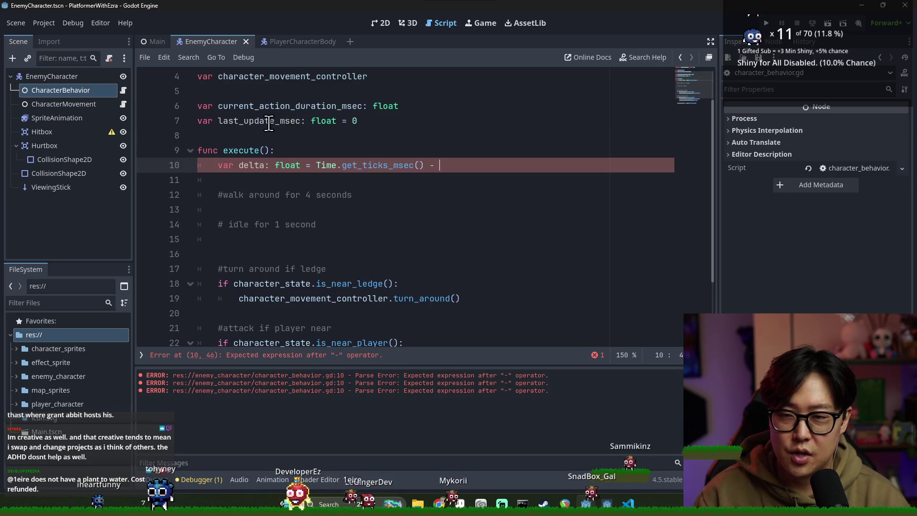
click(252, 126)
double_click(268, 106)
key(ctrl+c)
click(435, 164)
key(ctrl+v)
key(ctrl+s)
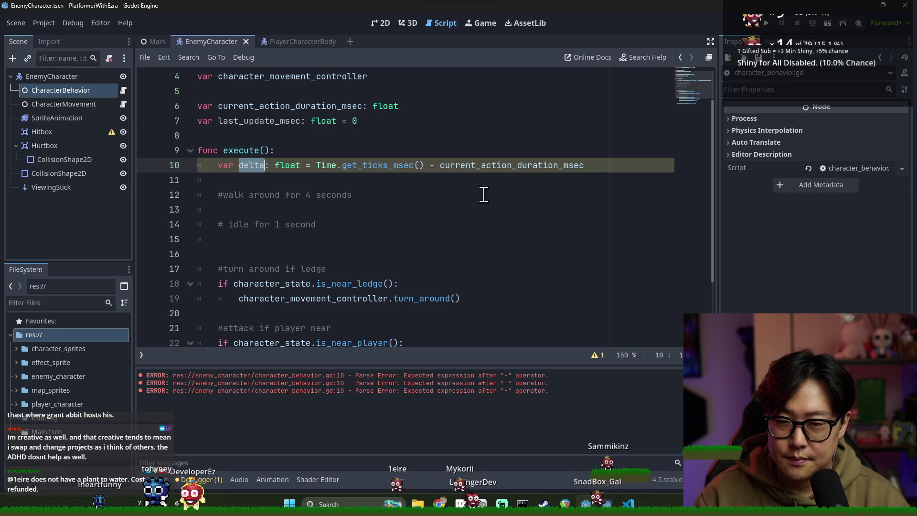
key(Up)
double_click(502, 165)
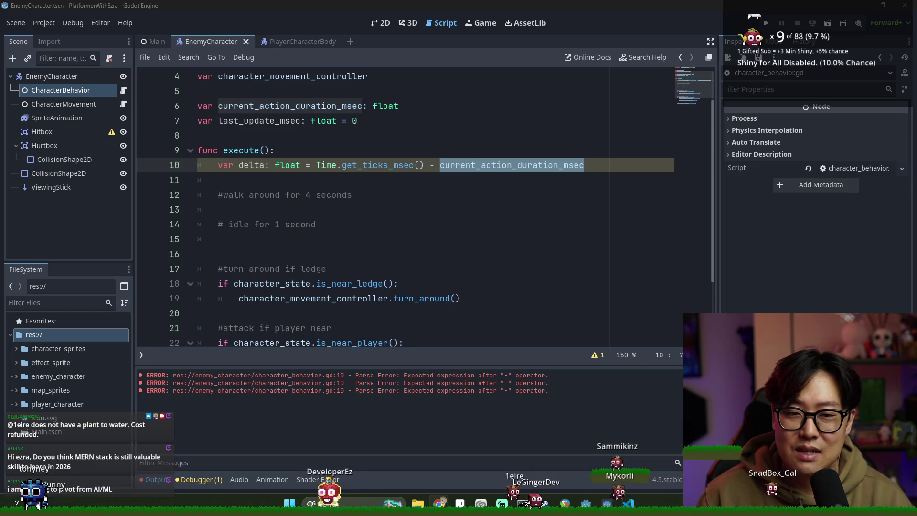
click(463, 213)
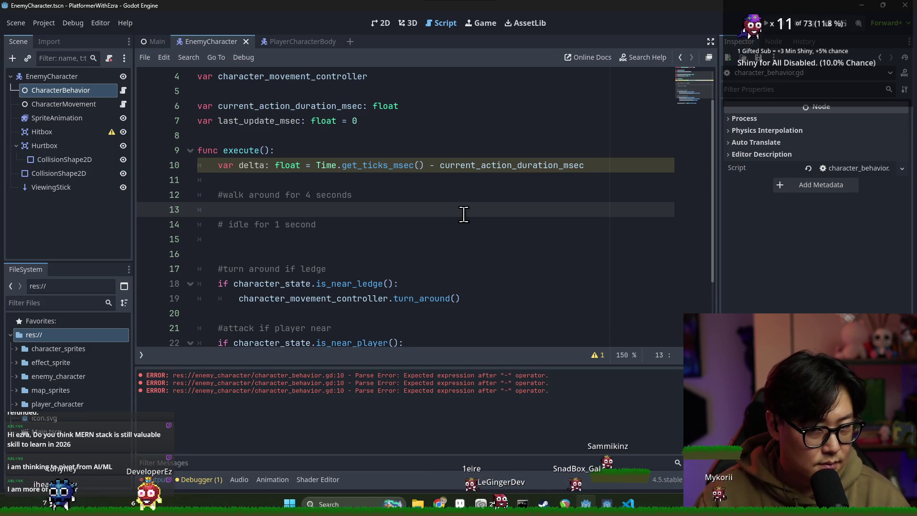
click(395, 184)
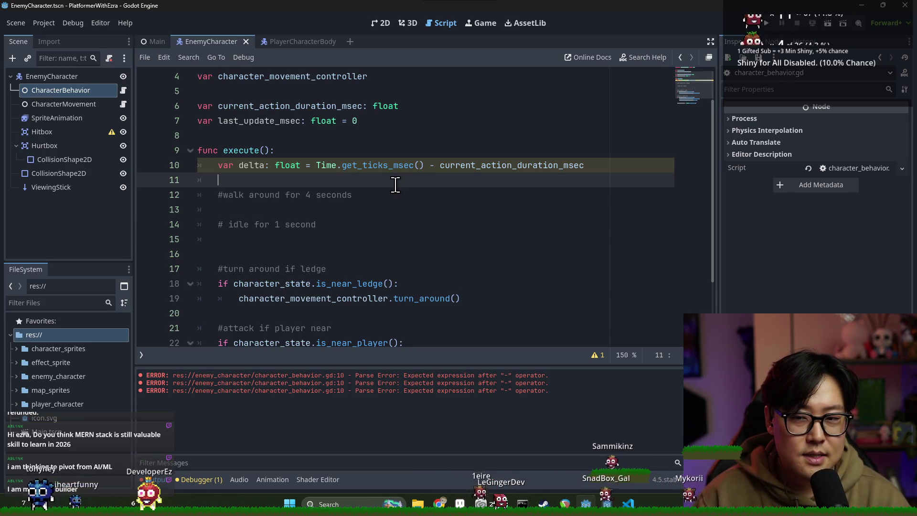
Save the script and move to the blank line after the idle comment.
key(ctrl+s)
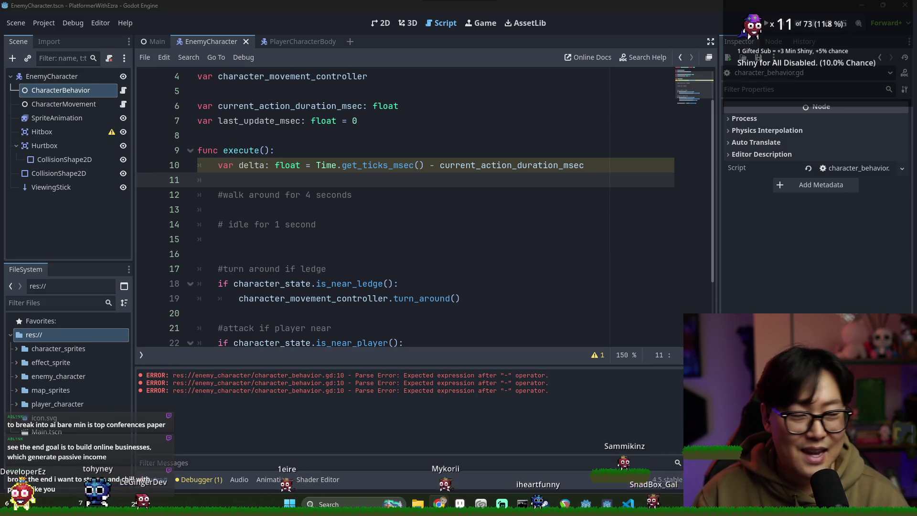
click(487, 254)
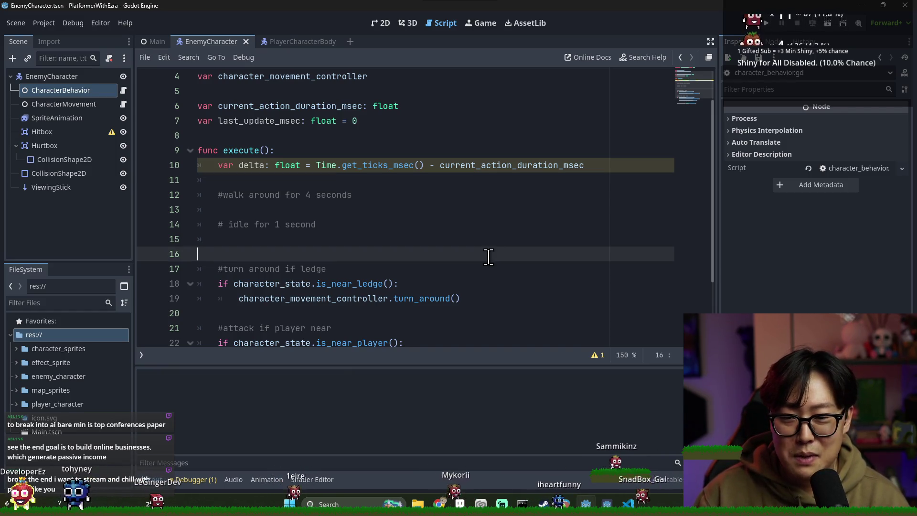
Delete the extra empty line in execute() and save the script.
click(369, 186)
key(BackSpace)
key(BackSpace)
key(ctrl+s)
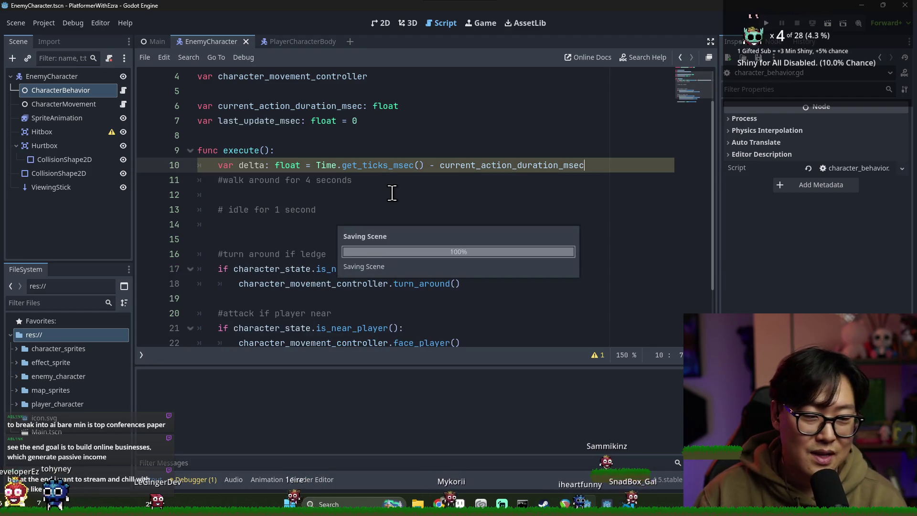
Review delta, get_ticks_msec and current_action_duration_msec on line 10, saving again.
click(397, 192)
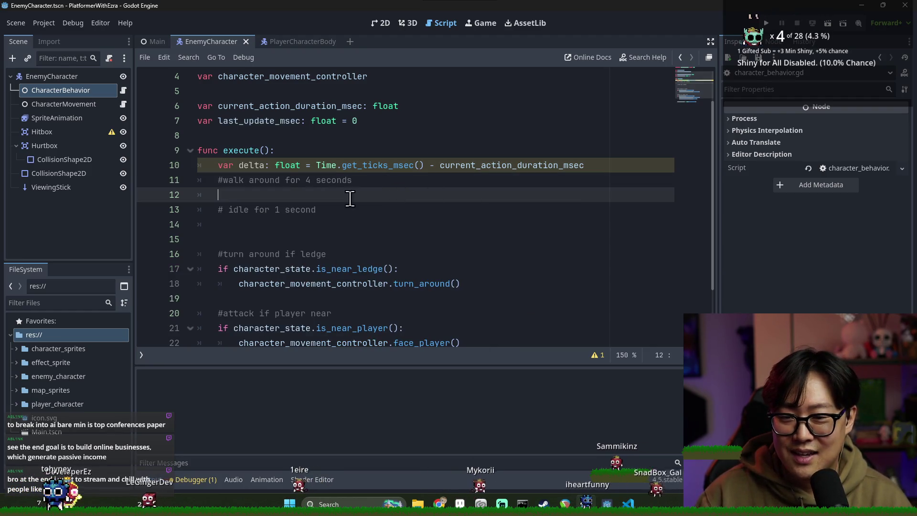
double_click(262, 171)
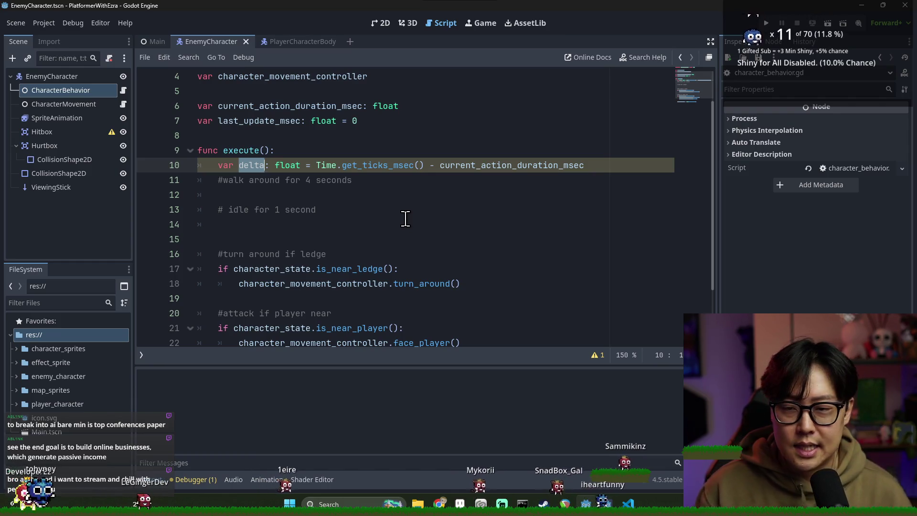
click(347, 195)
key(ctrl+s)
double_click(505, 165)
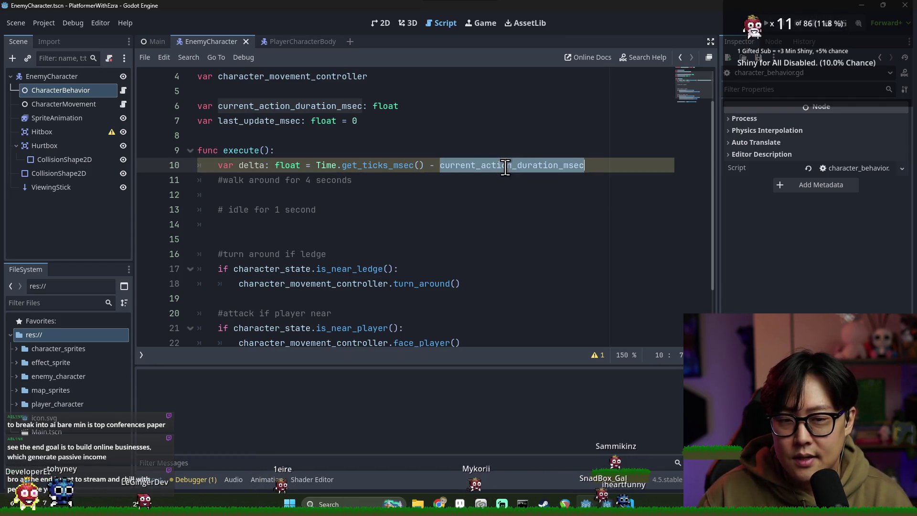
click(250, 165)
double_click(382, 165)
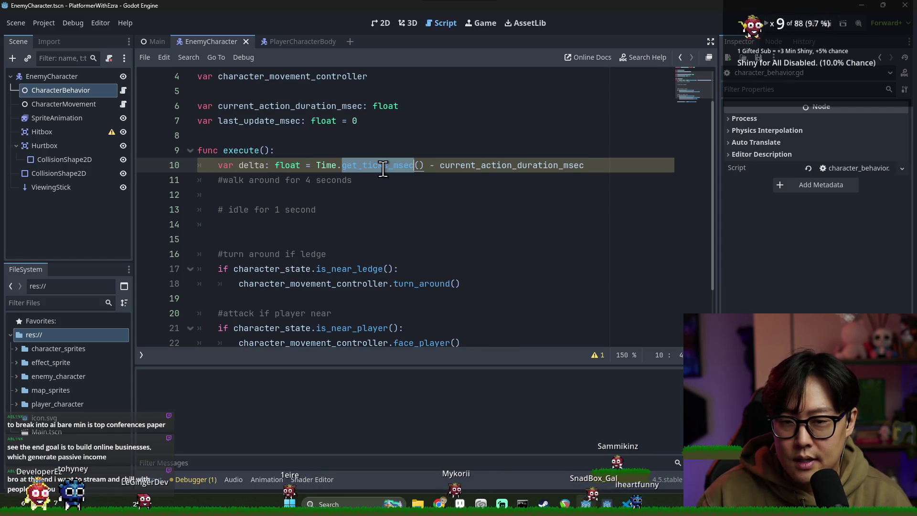
double_click(257, 165)
click(326, 162)
double_click(484, 166)
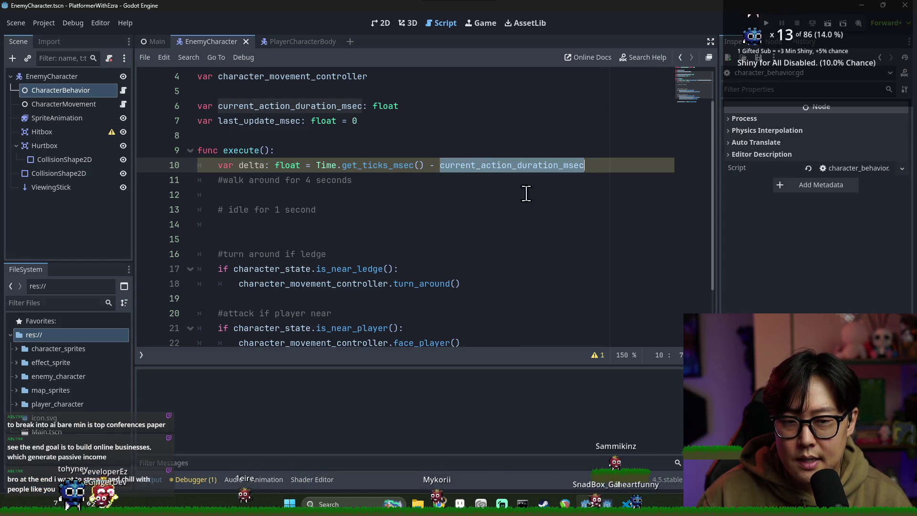
double_click(251, 166)
double_click(473, 165)
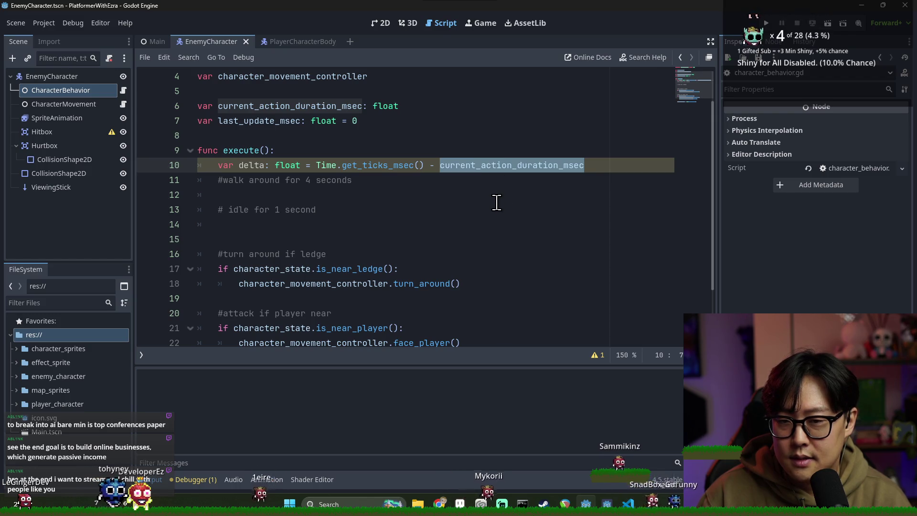
scroll(478, 190, down, 3)
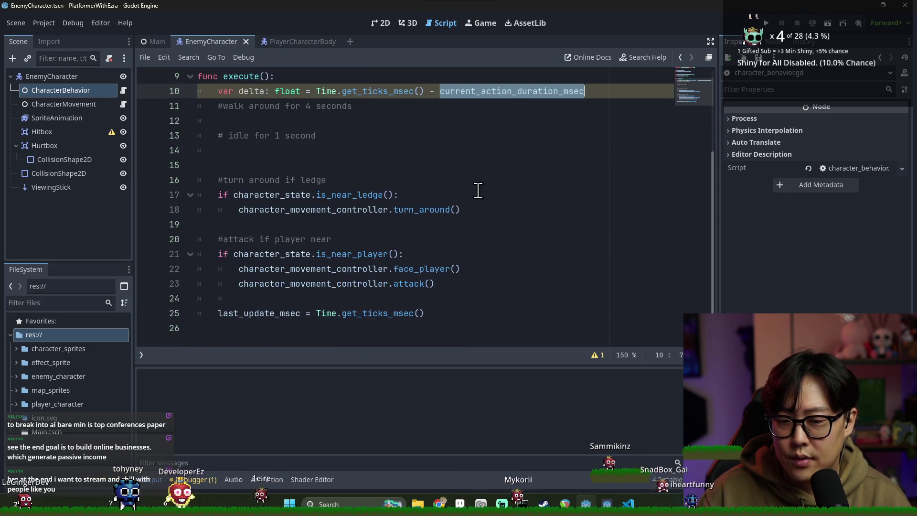
Replace current_action_duration_msec with last_update_msec in the line-10 delta subtraction.
double_click(289, 313)
click(464, 91)
double_click(463, 91)
key(ctrl+v)
Add 'current_action_duration_msec += delta' below the delta line.
scroll(310, 181, up, 2)
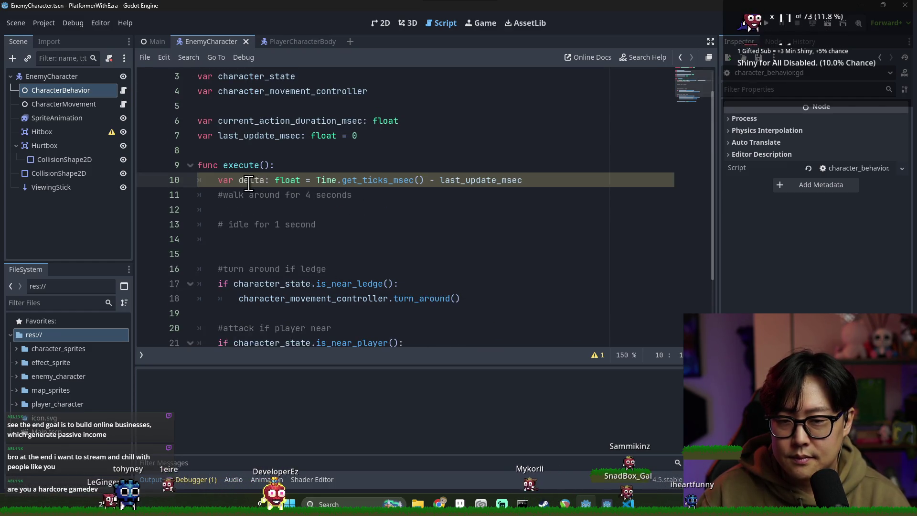
click(251, 123)
click(219, 208)
click(539, 180)
key(Return)
text(current_action_duration_msec +=)
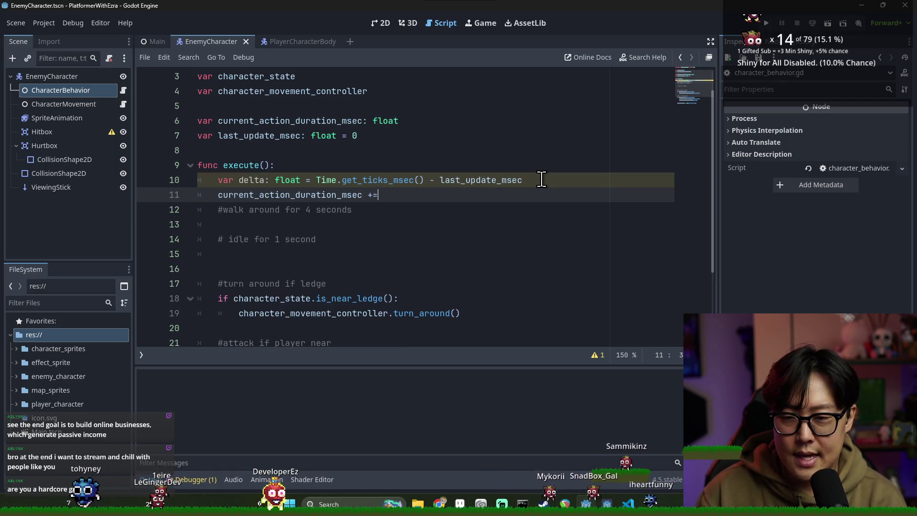
text(delta)
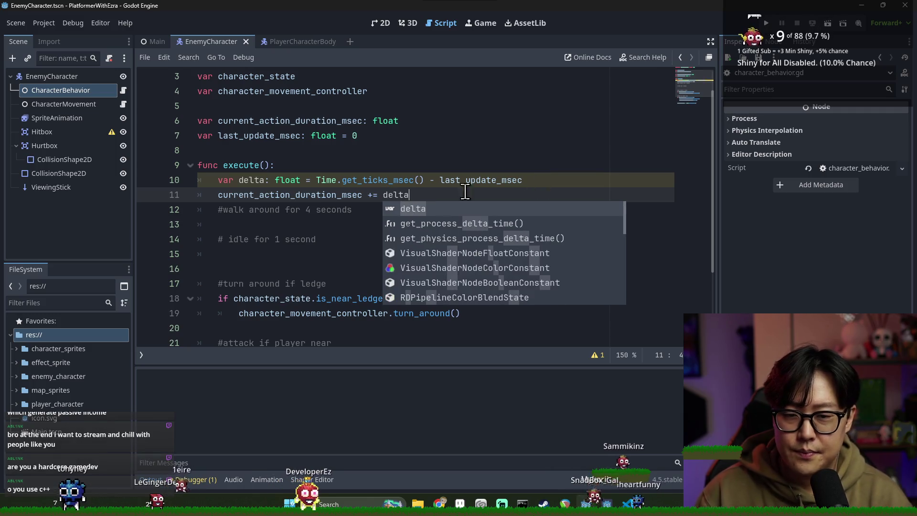
double_click(298, 193)
key(ctrl+c)
Start 'if current_action_duration_msec' on the empty line under the walk comment.
click(317, 222)
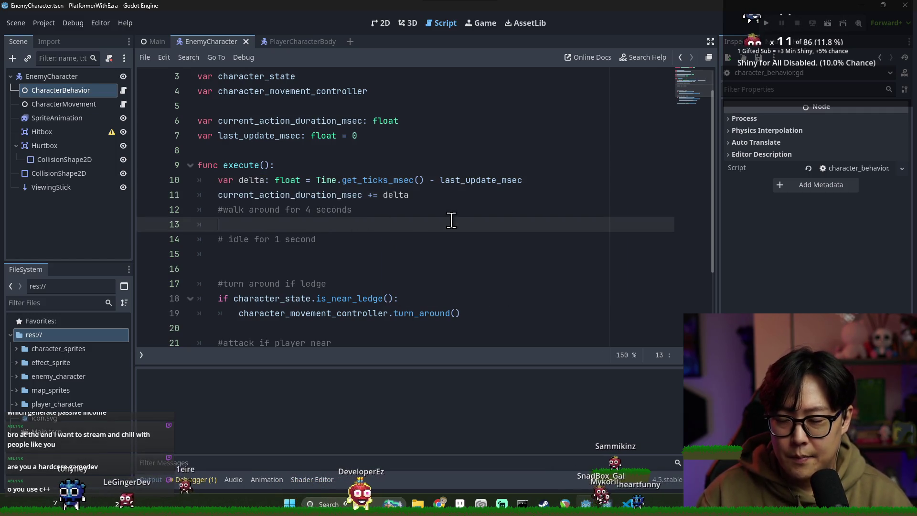
text(if)
key(ctrl+v)
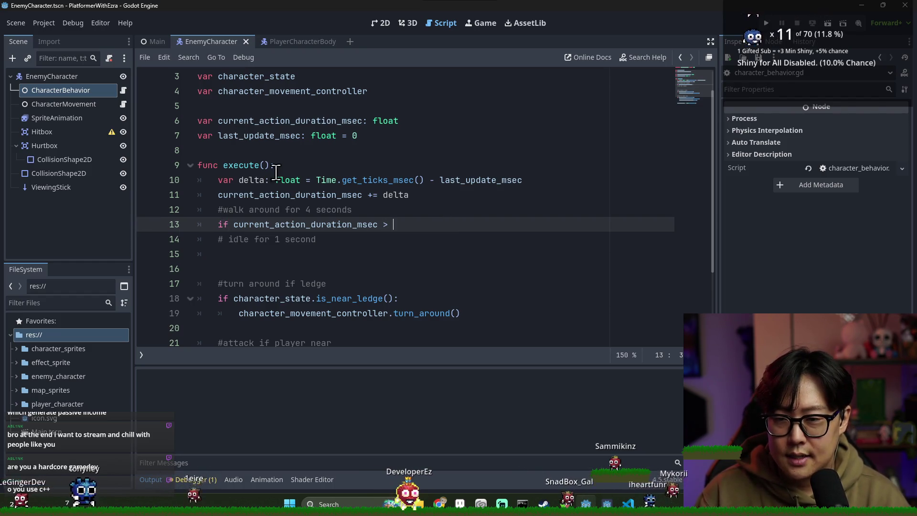
Prefix the if condition with 'character_state.is_walking() &&'.
scroll(263, 200, up, 1)
double_click(258, 106)
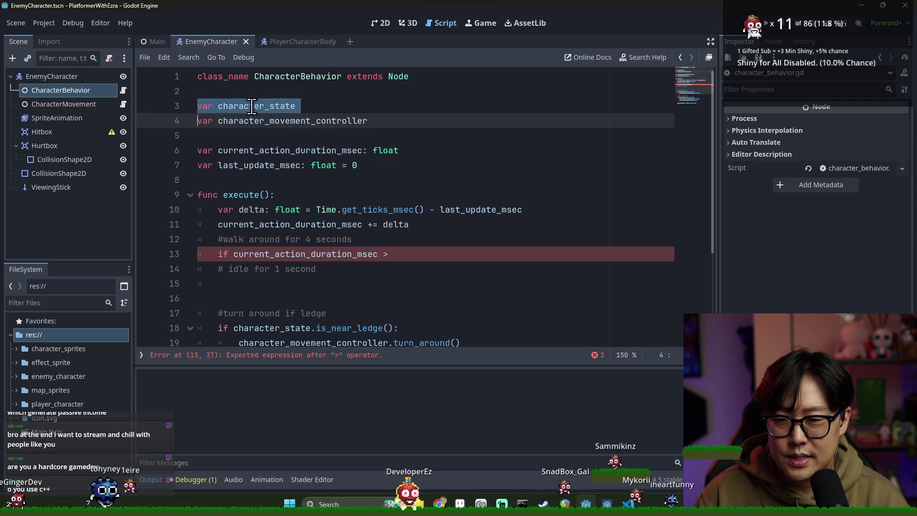
click(235, 255)
key(ctrl+v)
text(.i)
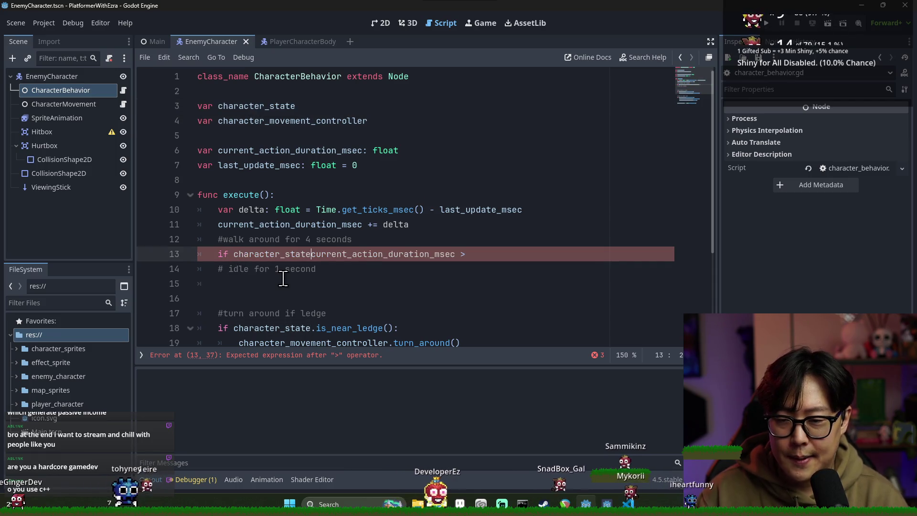
text(s_walking() )
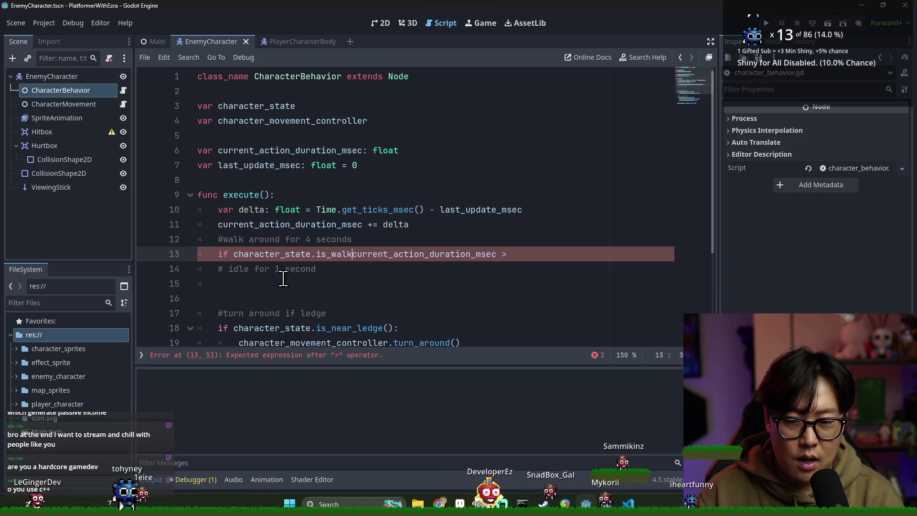
text(&&)
key(End)
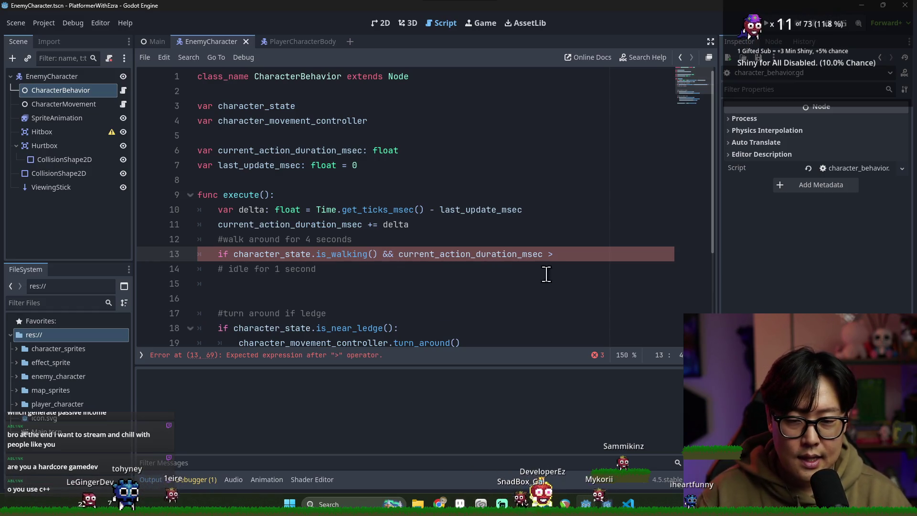
double_click(470, 254)
click(552, 254)
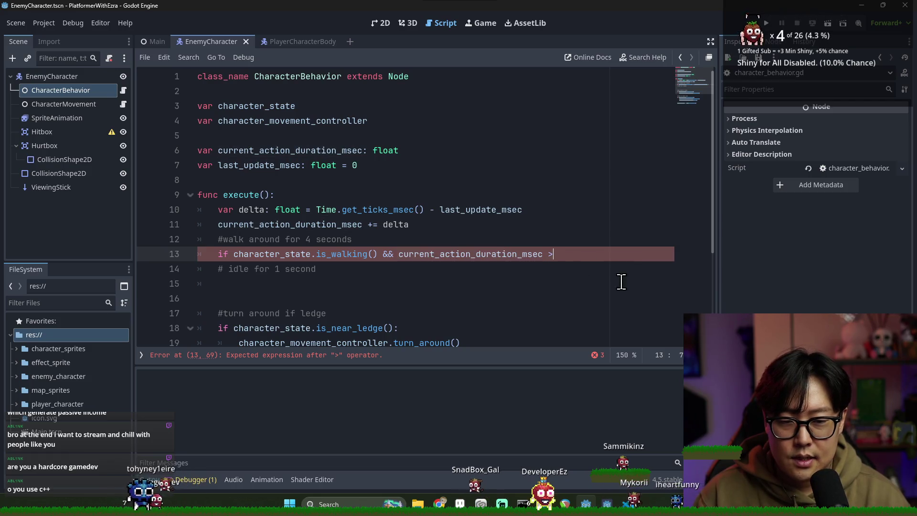
Declare const WALK_DURATION = 4000 below the member variables.
click(368, 162)
key(Return)
key(Return)
text(const )
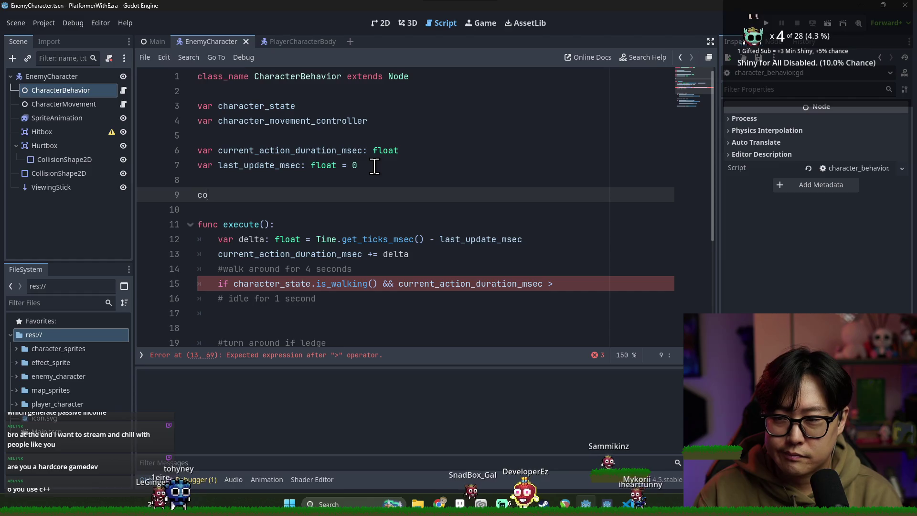
text(WA)
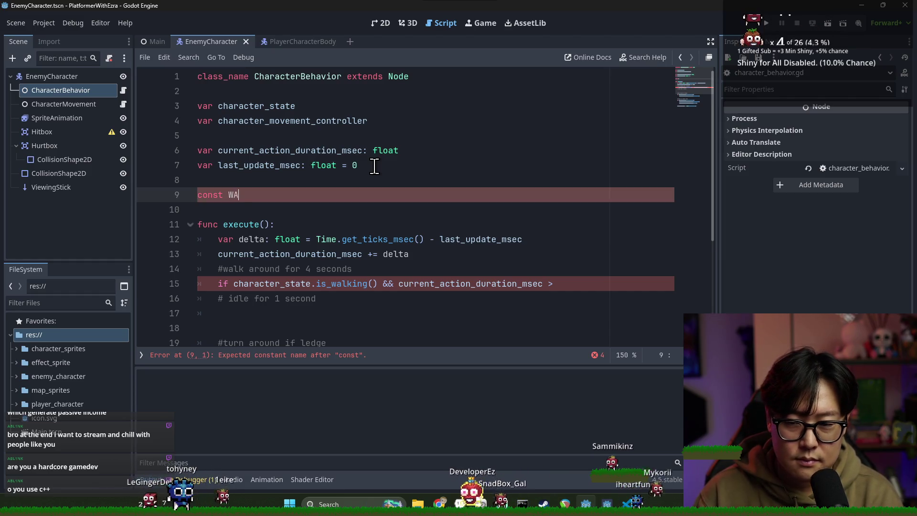
text(LK_DURATION)
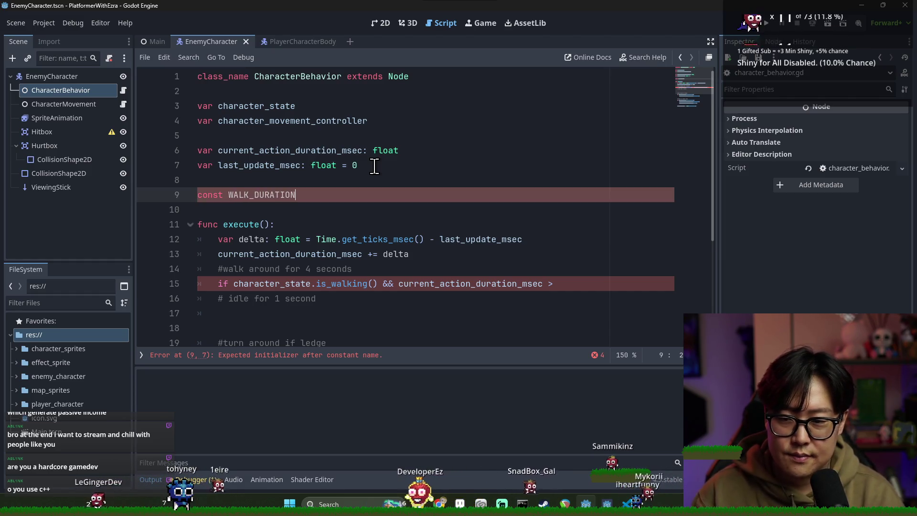
key(shift+Up)
key(BackSpace)
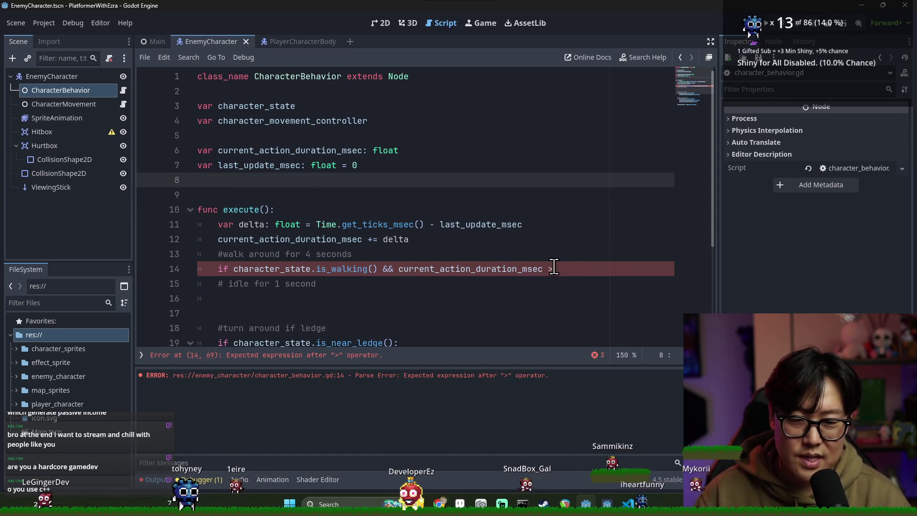
key(ctrl+z)
click(351, 196)
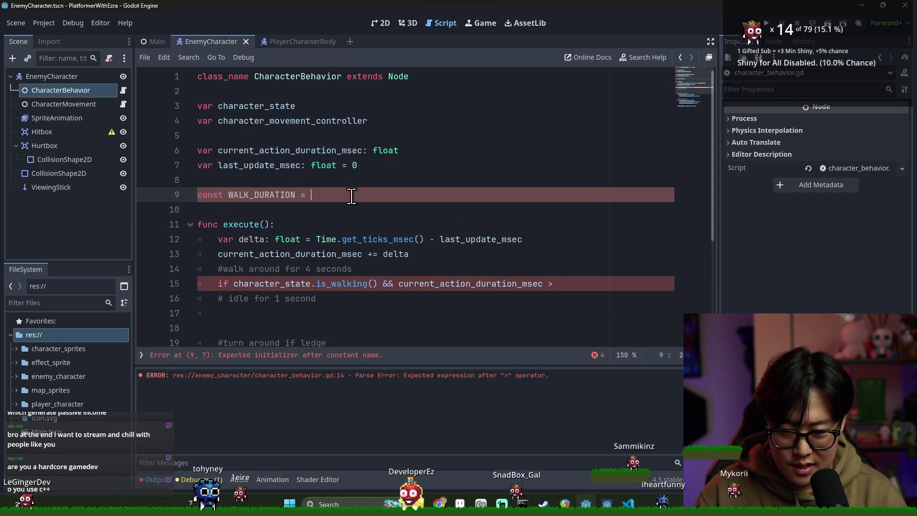
key(BackSpace)
key(BackSpace)
text(000)
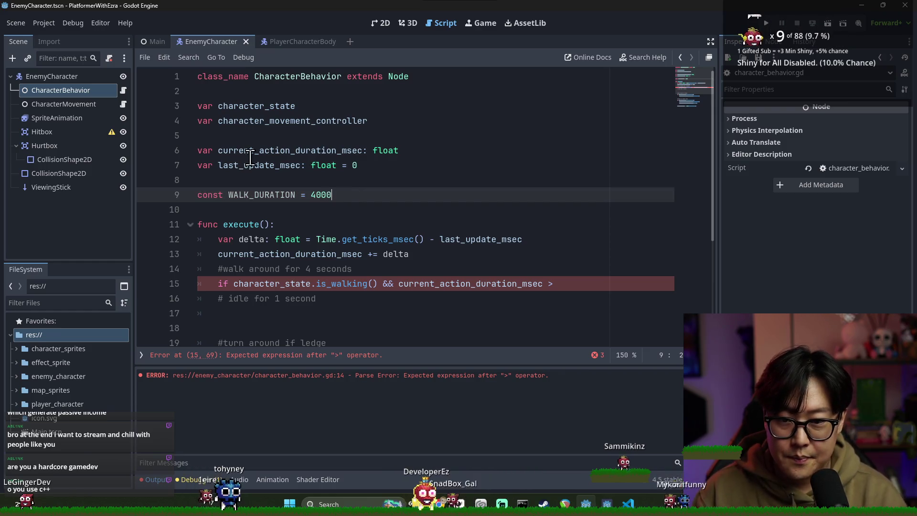
Finish the condition as 'current_action_duration_msec > WALK_DURATION:' and open its body.
double_click(271, 196)
key(ctrl+c)
click(581, 284)
key(ctrl+v)
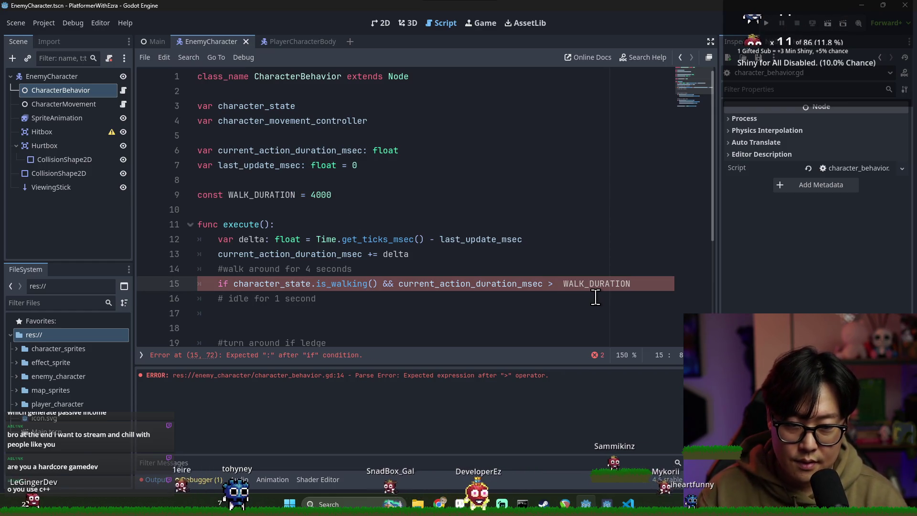
click(561, 284)
key(BackSpace)
click(632, 283)
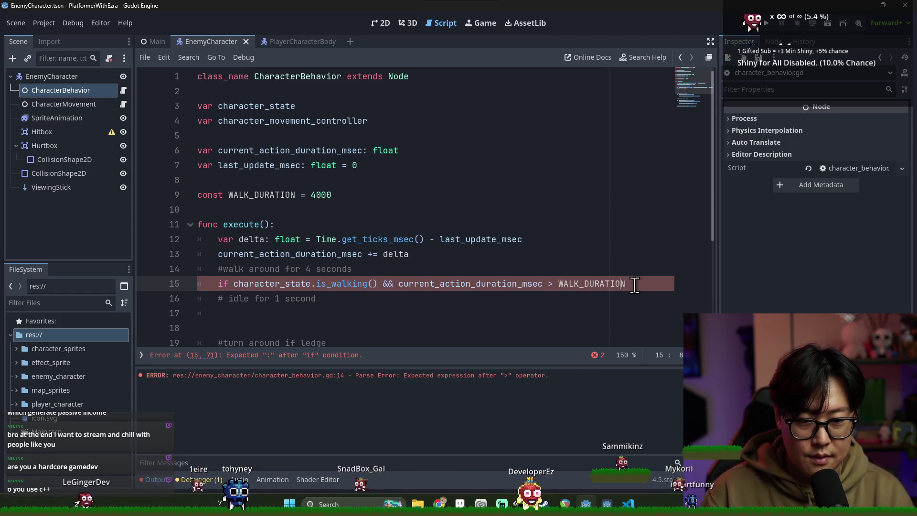
text(:)
key(Return)
In the if body, reset current_action_duration_msec = 0 and call character_state.perform_idle().
scroll(479, 244, down, 2)
double_click(449, 194)
click(443, 211)
text(current_action_duration_msec = 0)
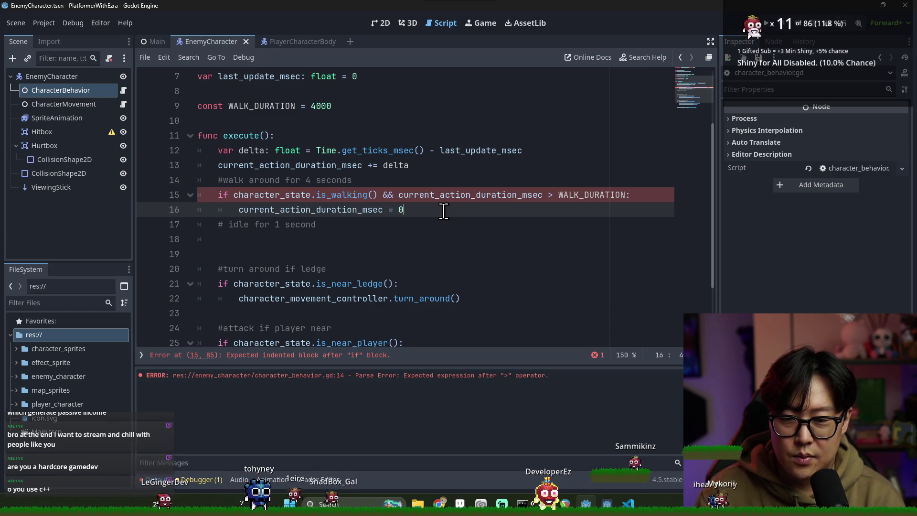
double_click(294, 195)
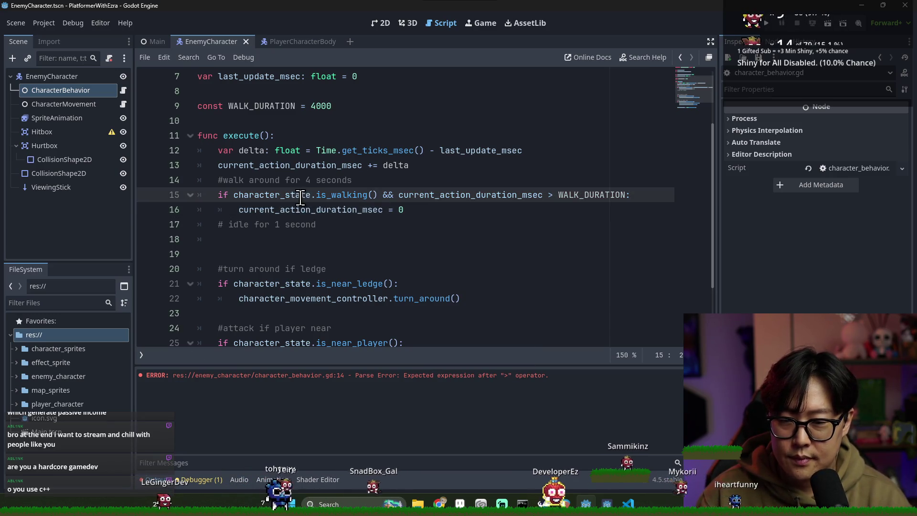
click(442, 213)
key(Return)
text(character_stat.)
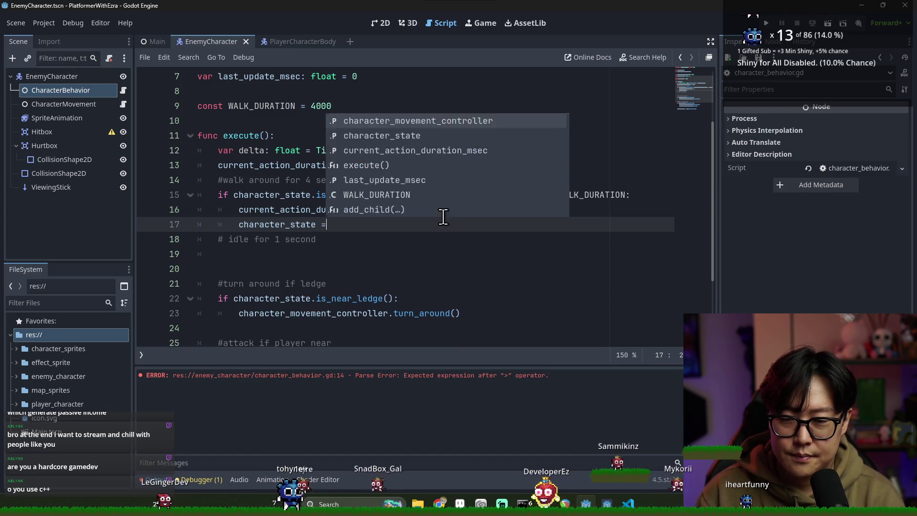
key(BackSpace)
text(e.perform)
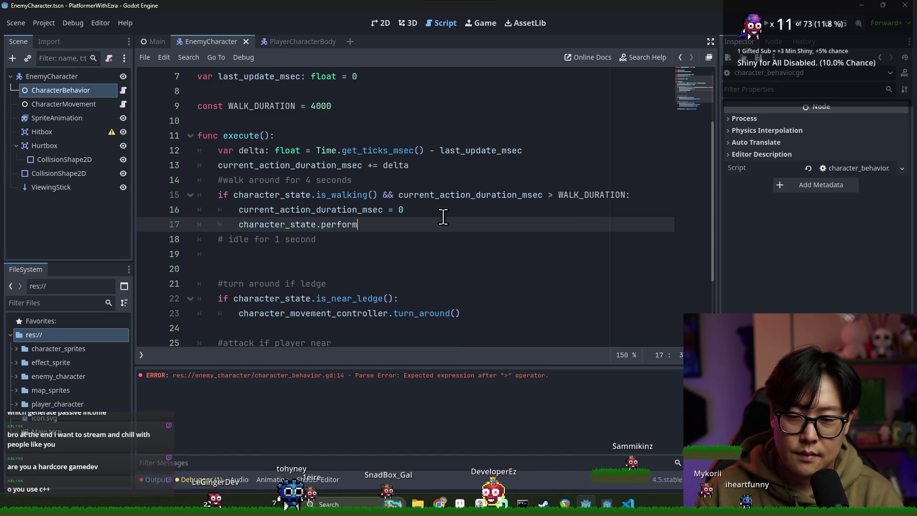
text(_idel)
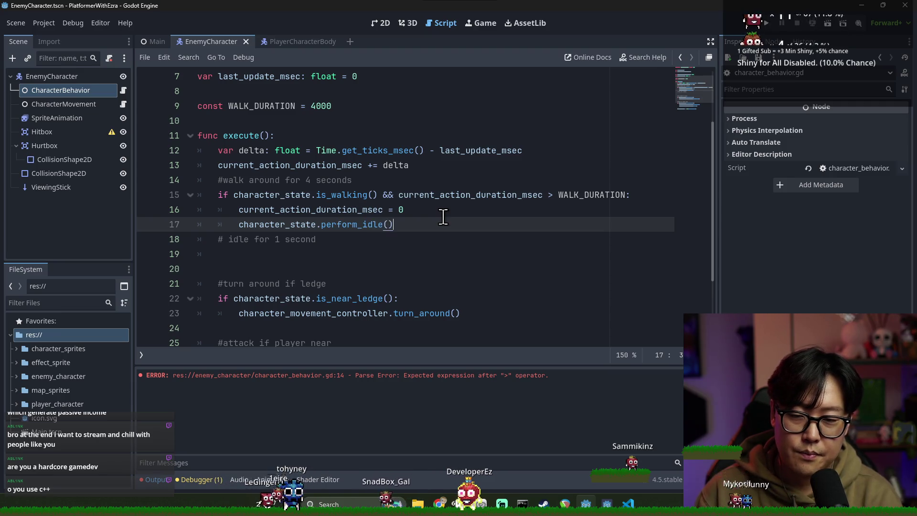
Begin an elif line after the walking branch.
key(Return)
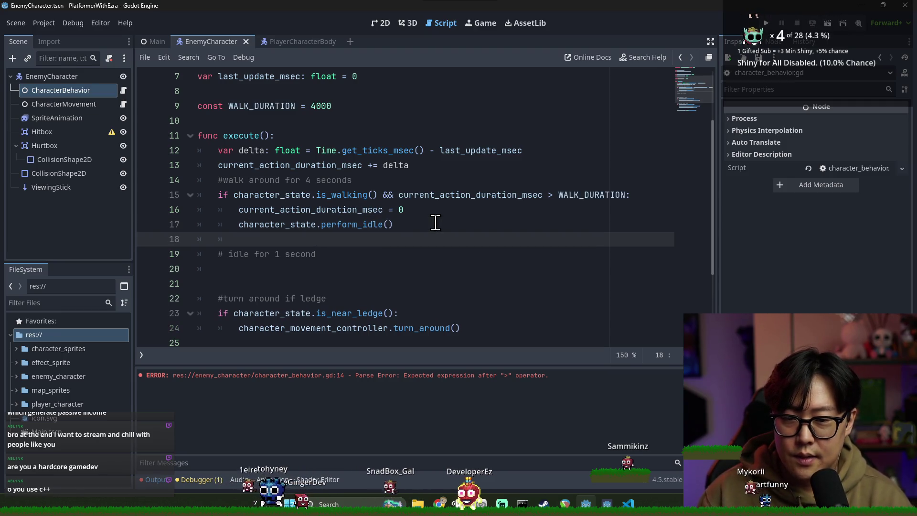
text(e)
key(BackSpace)
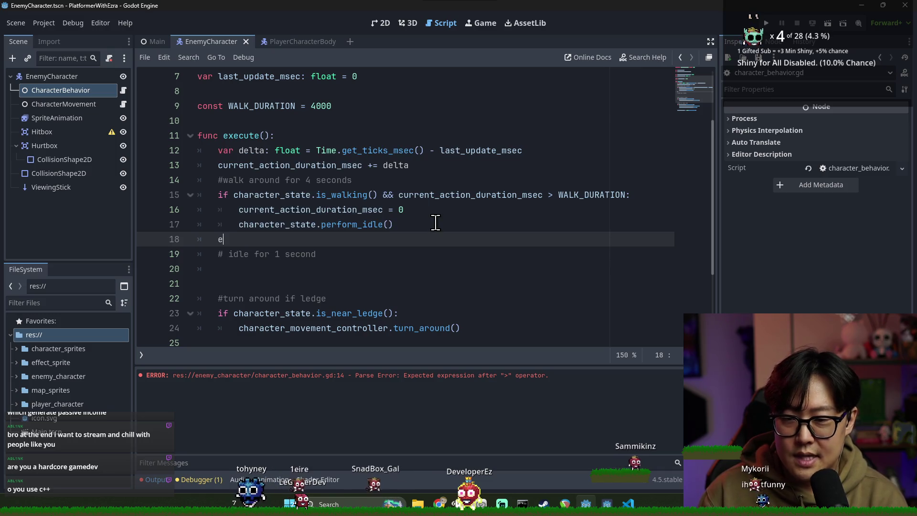
text(lif)
click(285, 254)
Complete the elif condition as character_state.is_idle() && the copied current_action_duration_msec timer comparison.
click(268, 239)
text(character_state.is_idle() &&)
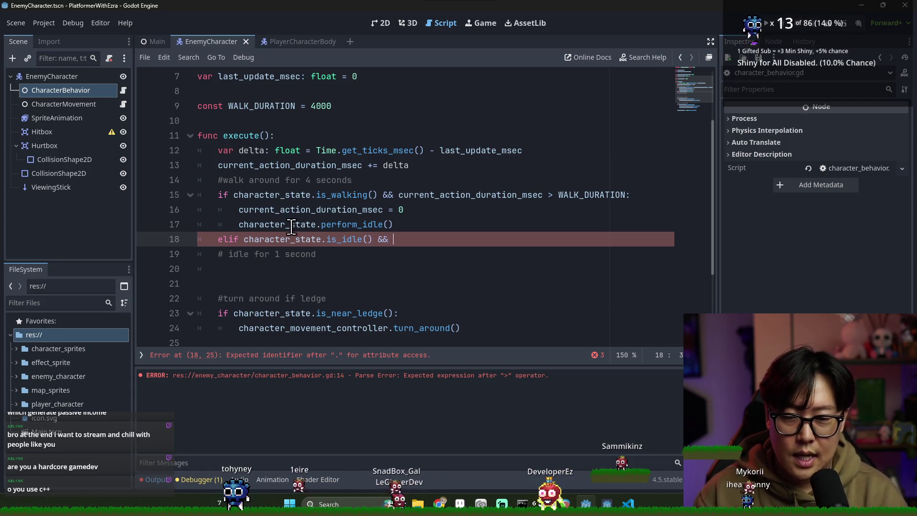
double_click(436, 194)
shift+click(624, 194)
key(ctrl+c)
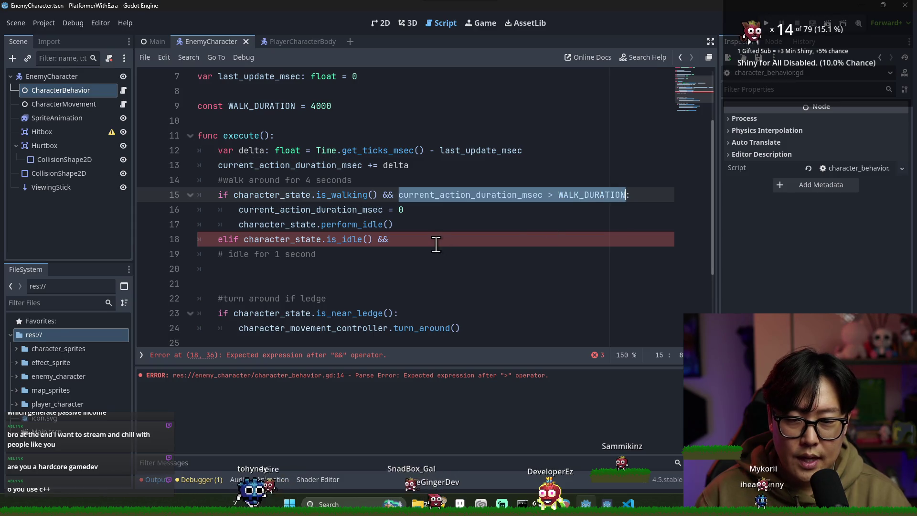
click(434, 239)
key(ctrl+v)
Declare const IDLE_DURATION = 1000 and use it in place of WALK_DURATION in the elif.
click(351, 119)
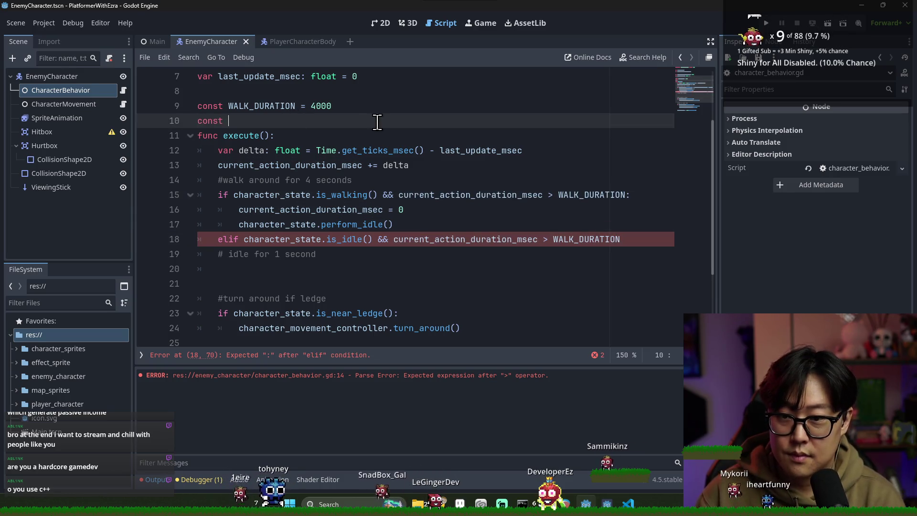
text(IDLE_DURATION = )
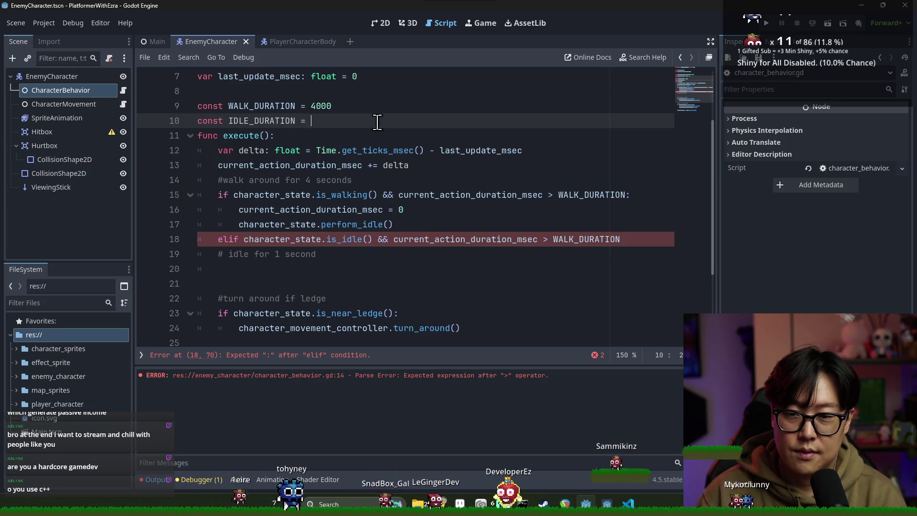
text(1000)
key(Return)
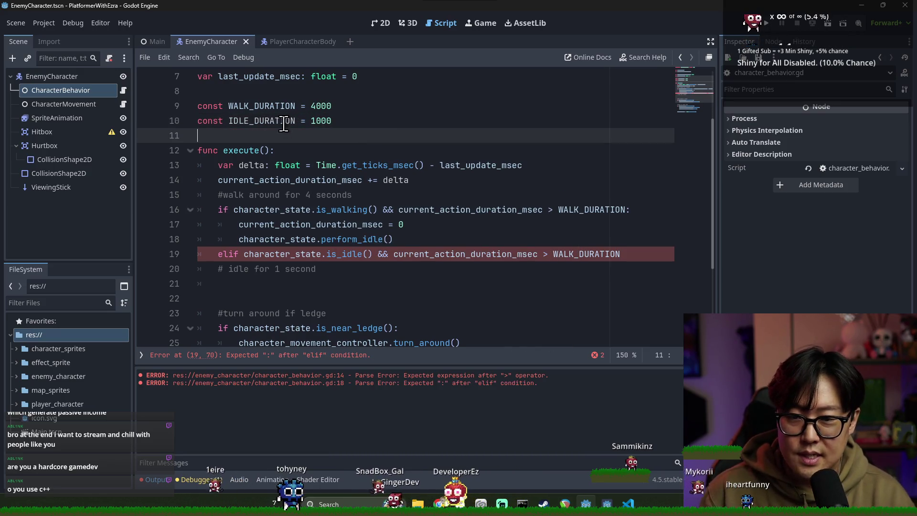
double_click(283, 121)
key(ctrl+c)
double_click(587, 254)
key(ctrl+v)
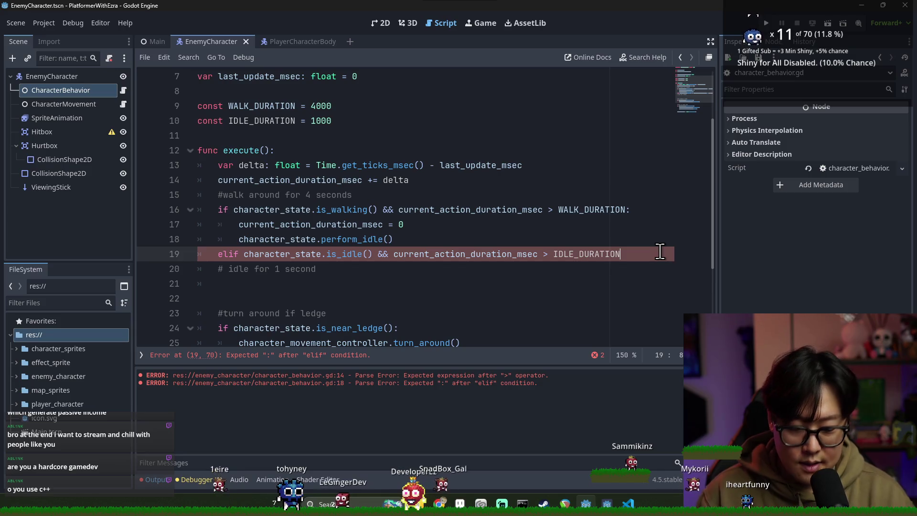
text(:)
Reset current_action_duration_msec to 0 in the indented body of the elif branch.
key(Return)
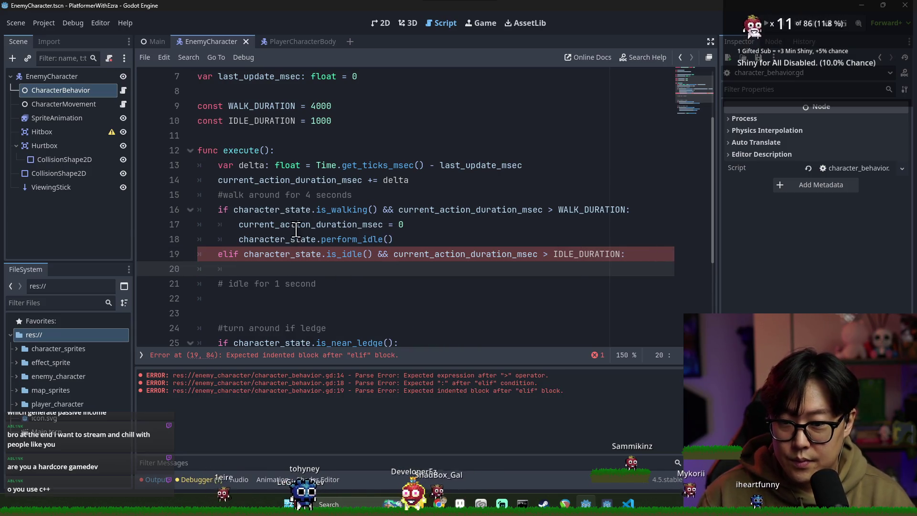
text(current_action_duration_msec = 0)
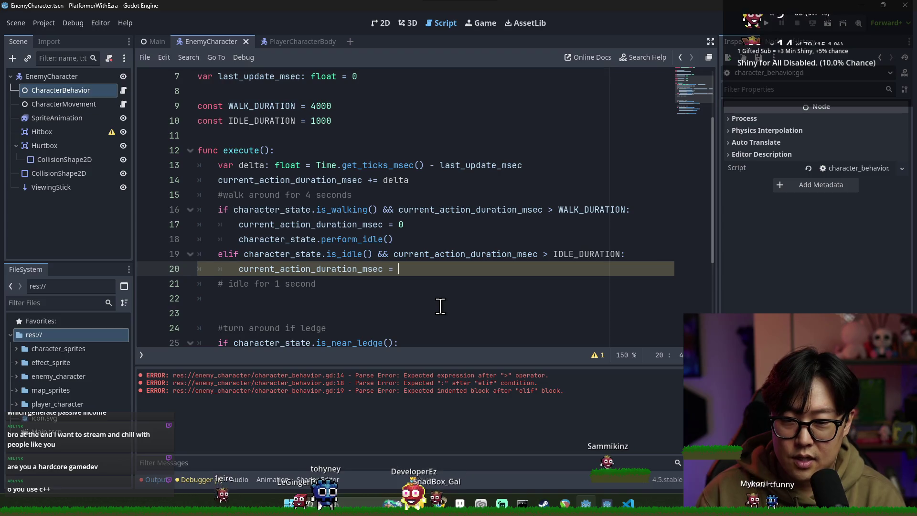
double_click(267, 238)
key(ctrl+c)
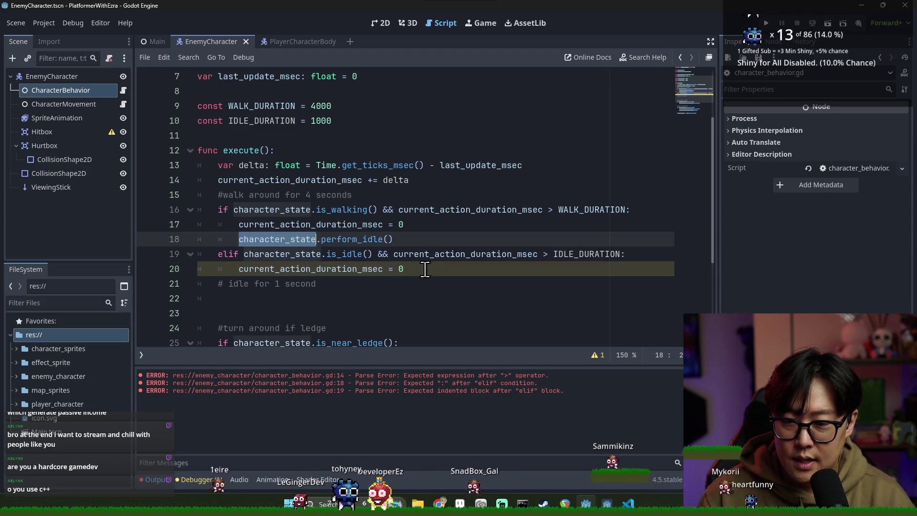
Add character_state.perform_walk() after the timer reset in the idle branch.
click(424, 269)
key(Return)
key(ctrl+v)
text(.)
text(wal)
key(BackSpace)
key(BackSpace)
key(BackSpace)
text(pe)
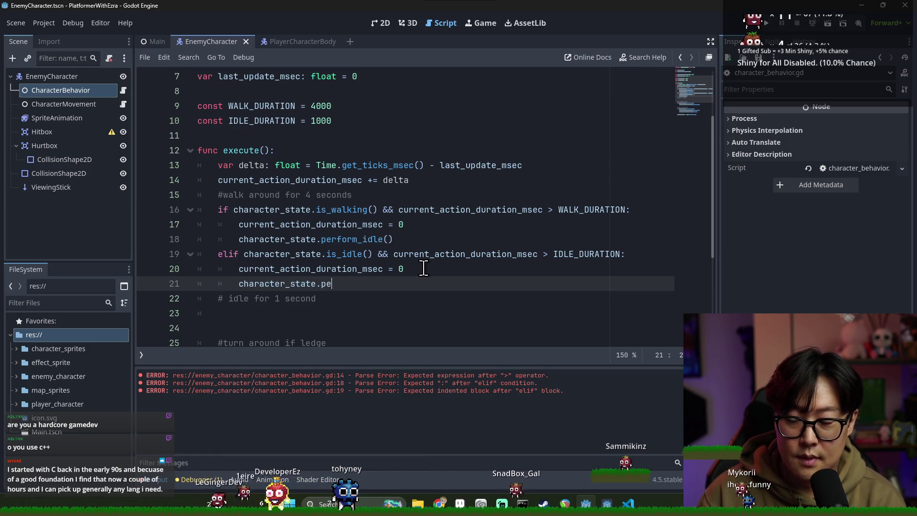
key(BackSpace)
key(BackSpace)
text(rform_walk())
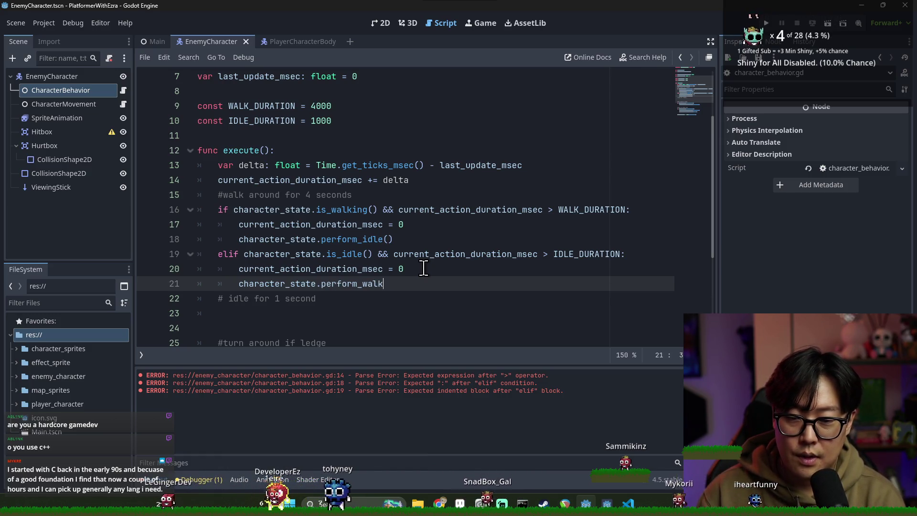
Delete the old idle comment line and save.
click(382, 299)
key(ctrl+x)
key(ctrl+s)
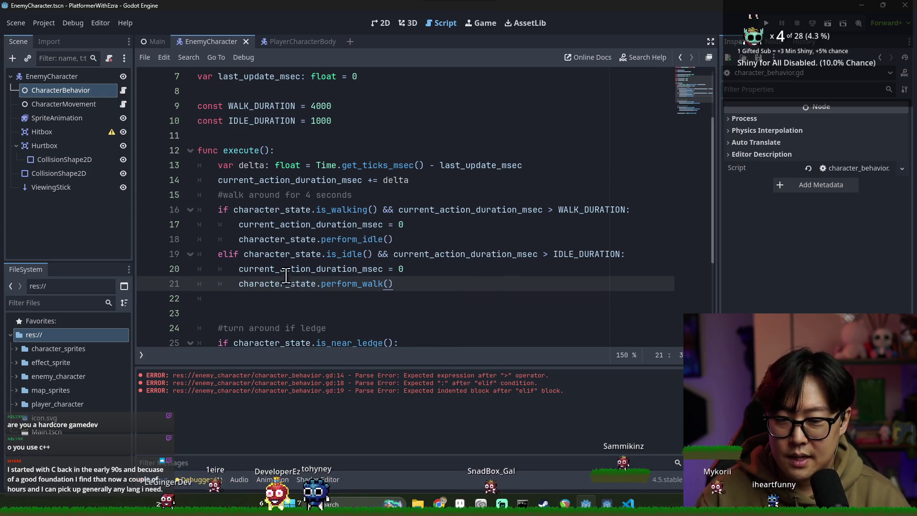
Insert a blank line and an '#Idle for 1 second' comment above the elif, with a blank line above the walk comment.
click(270, 239)
triple_click(338, 194)
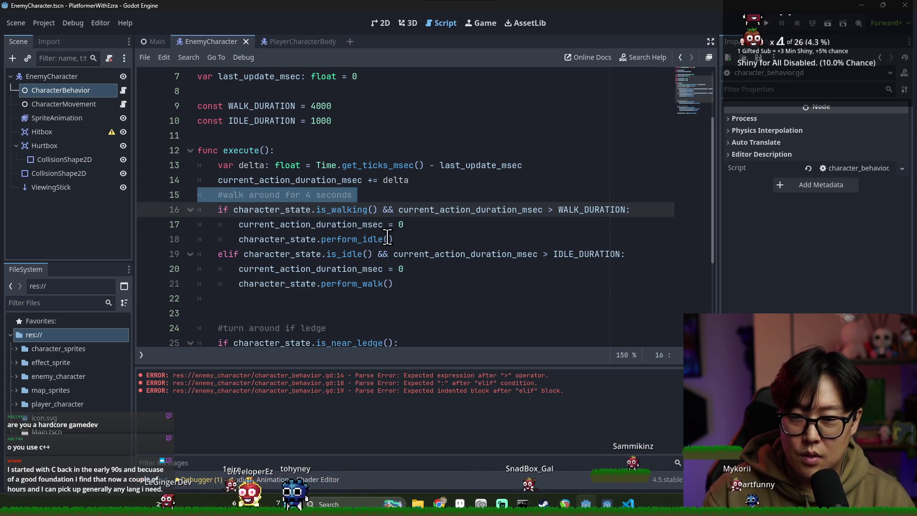
click(409, 239)
key(Return)
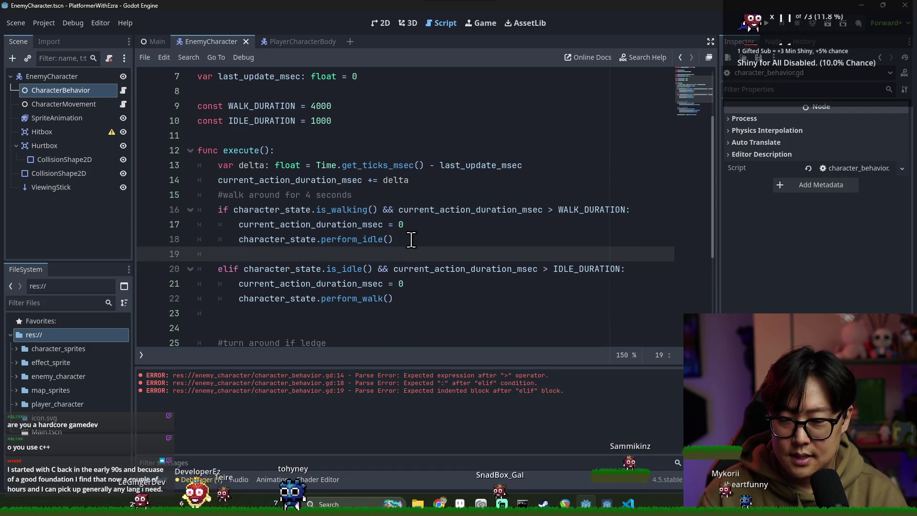
key(Return)
text(#I)
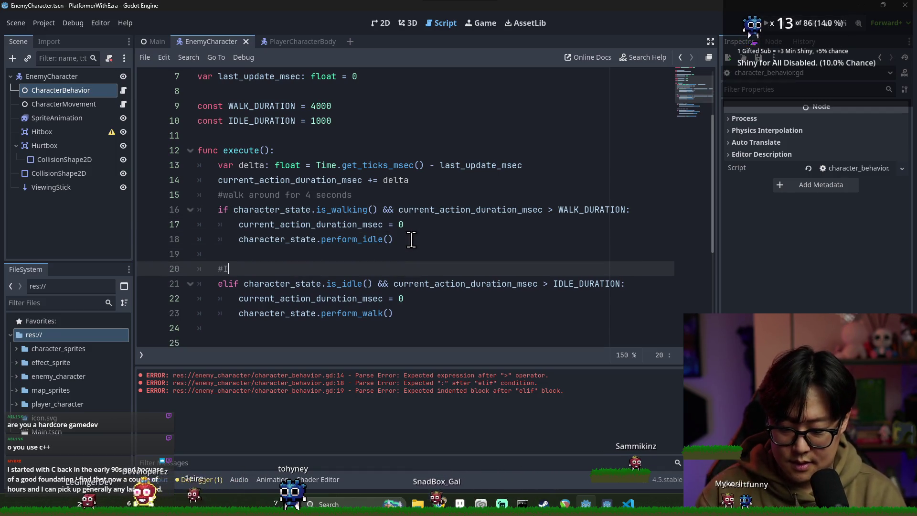
text(dle for 1 second)
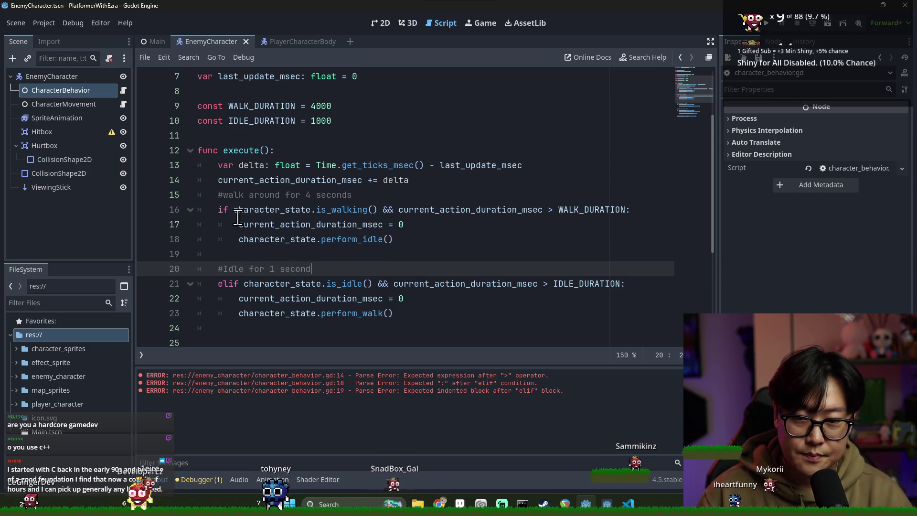
click(226, 200)
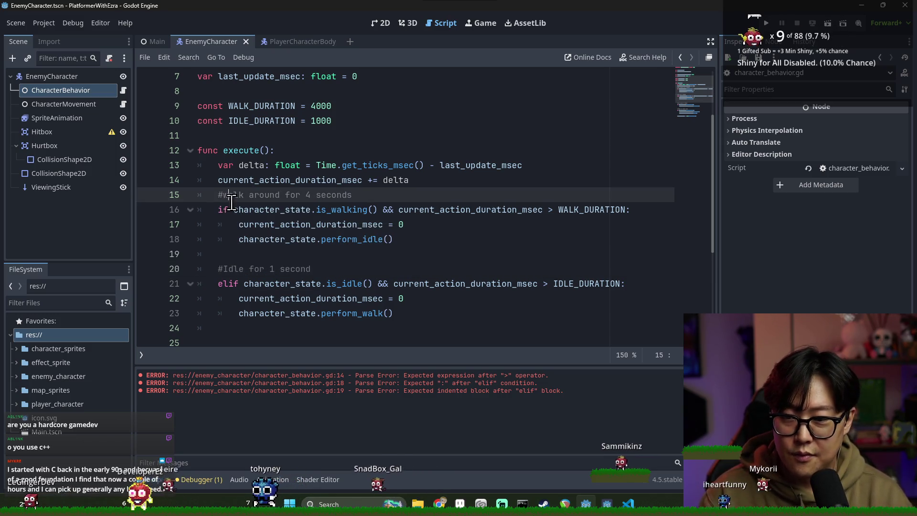
text(W)
key(Return)
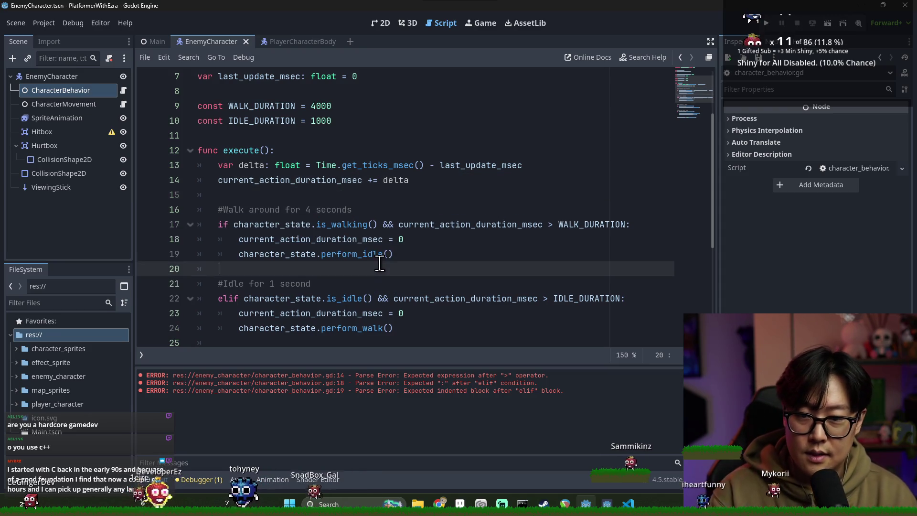
Scroll down and delete the duplicate blank line after perform_walk() before the ledge check.
drag(379, 264, 379, 253)
scroll(363, 260, down, 3)
scroll(357, 259, down, 2)
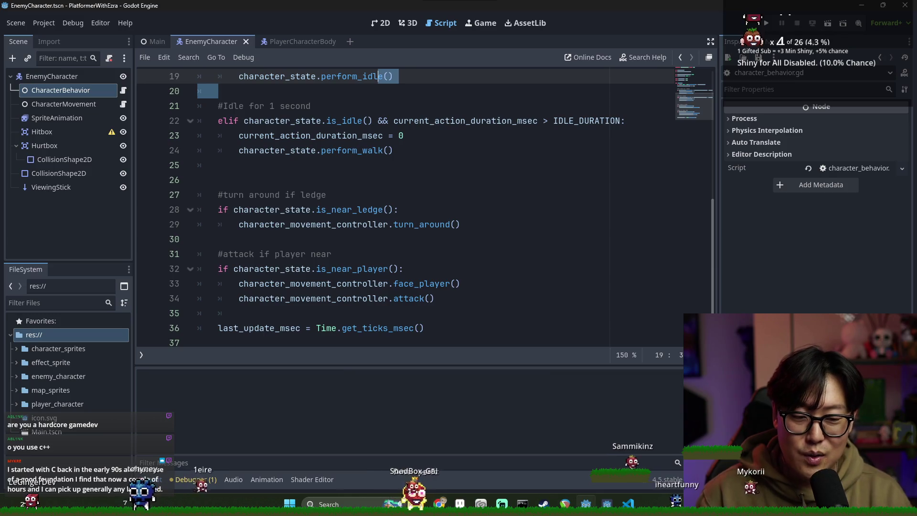
click(431, 313)
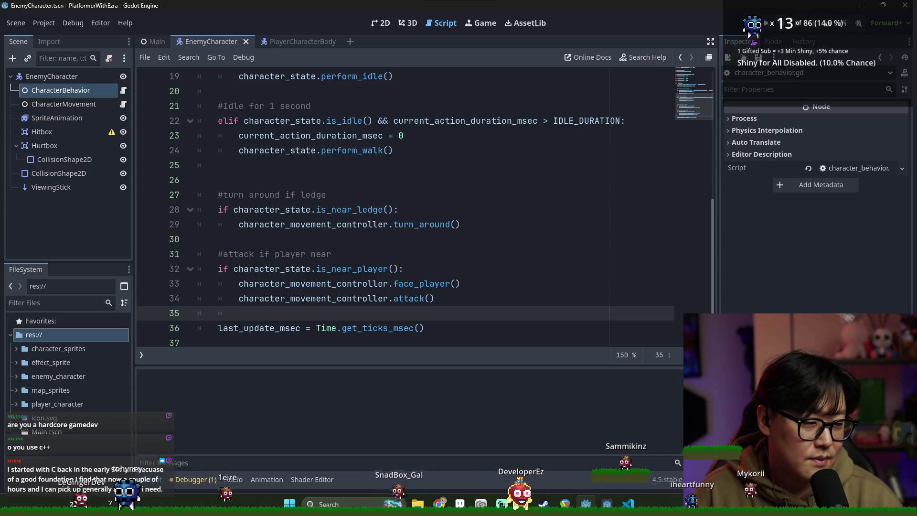
scroll(311, 260, down, 1)
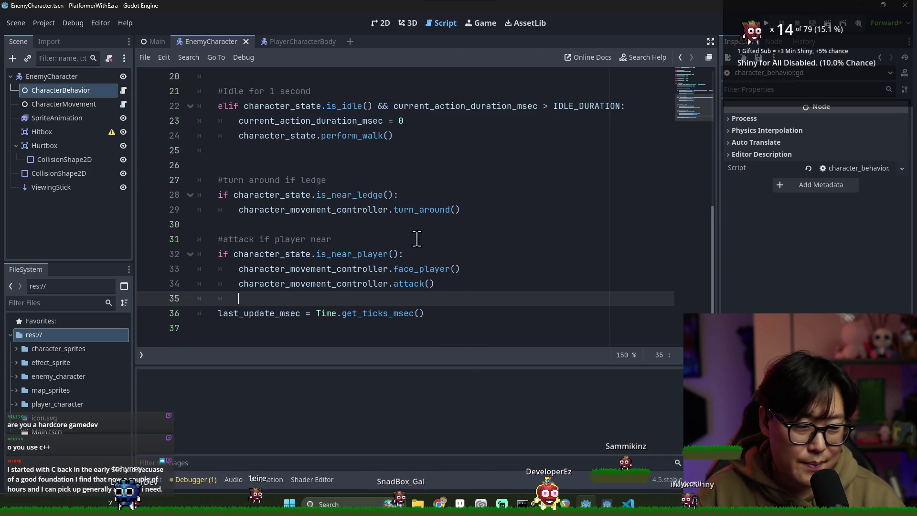
click(317, 166)
key(BackSpace)
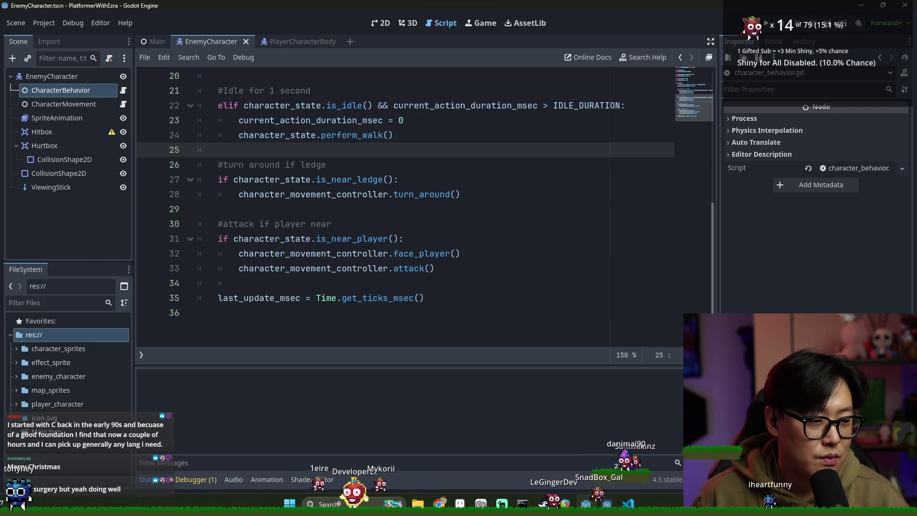
click(762, 309)
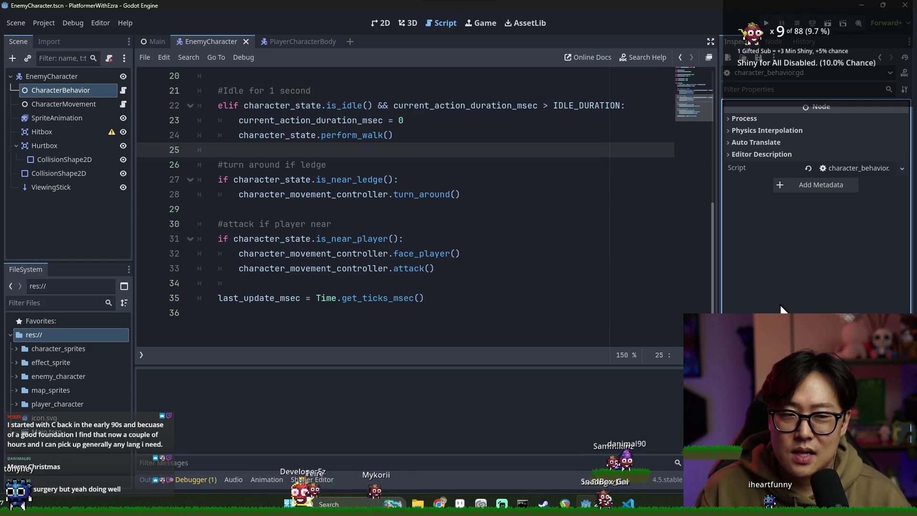
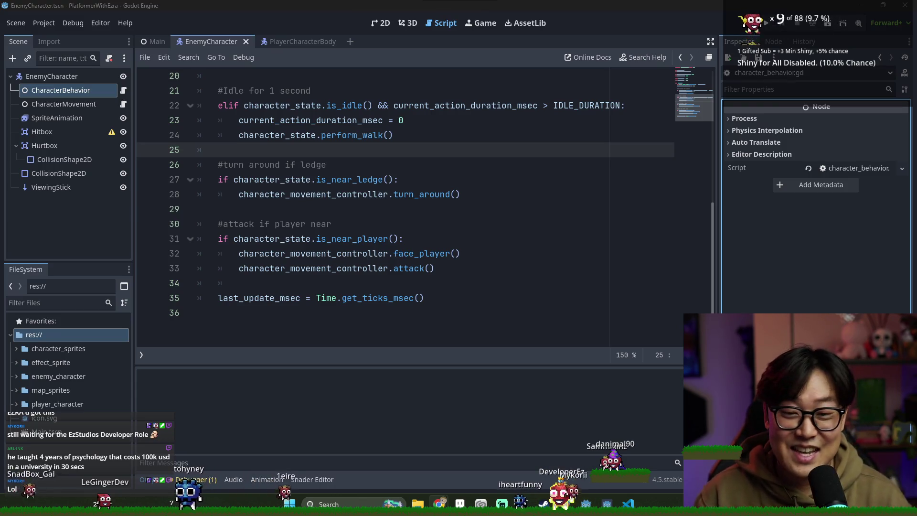
Review the ledge turn-around check on line 27 of character_behavior and save the scene.
click(315, 179)
click(334, 206)
scroll(466, 296, up, 2)
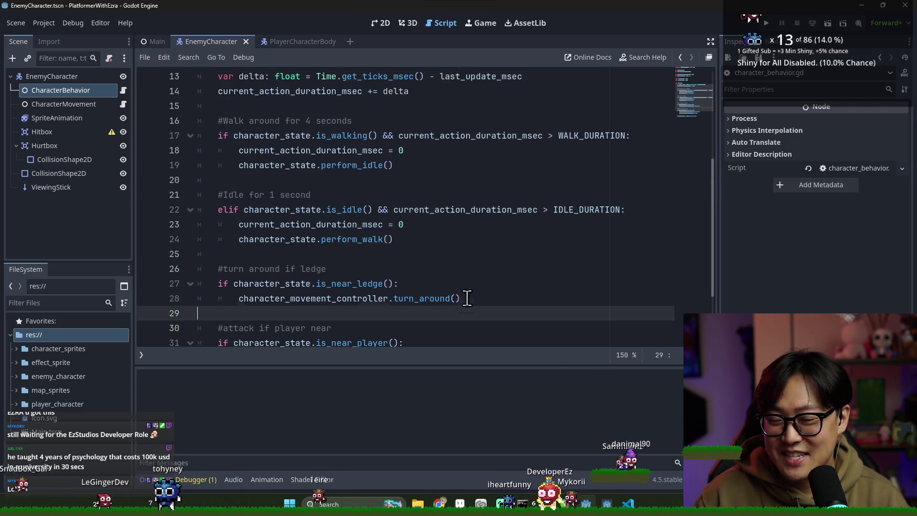
scroll(412, 248, up, 1)
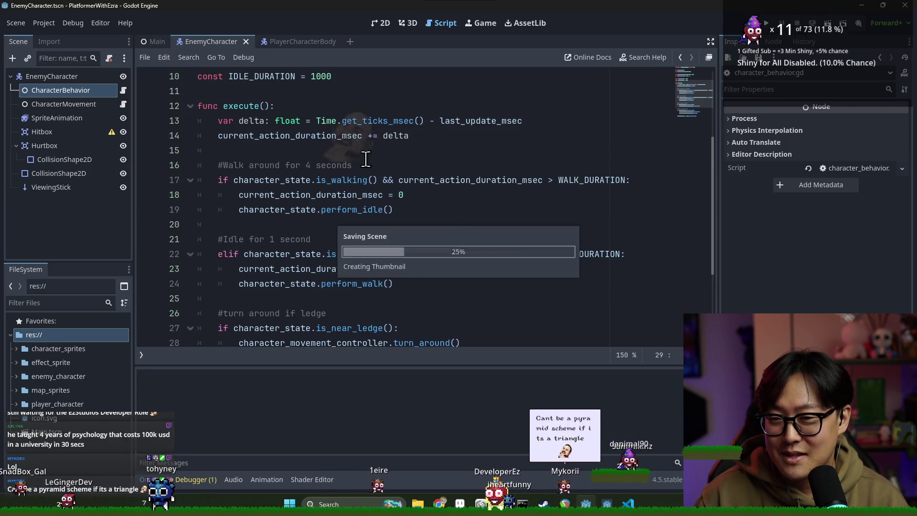
scroll(429, 172, down, 2)
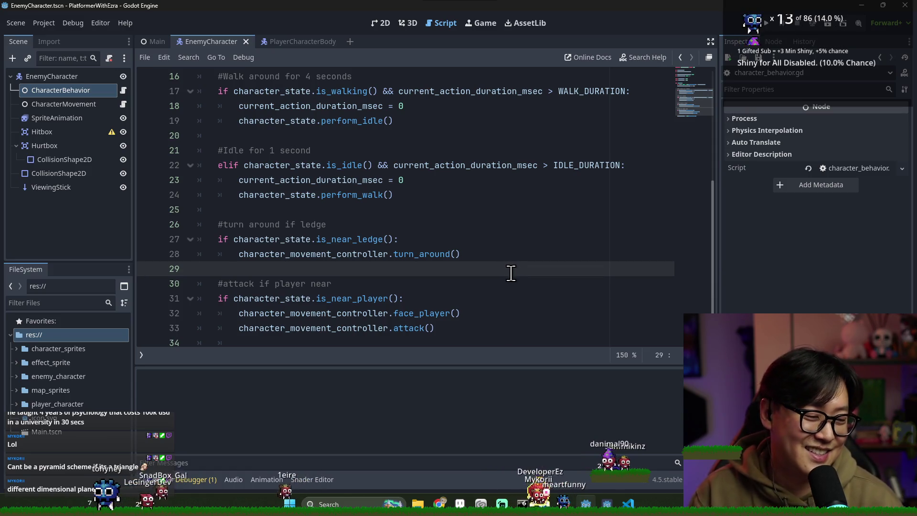
key(ctrl+s)
Recheck the idle block and ledge check lines, then bring up the Main scene in 2D.
click(329, 210)
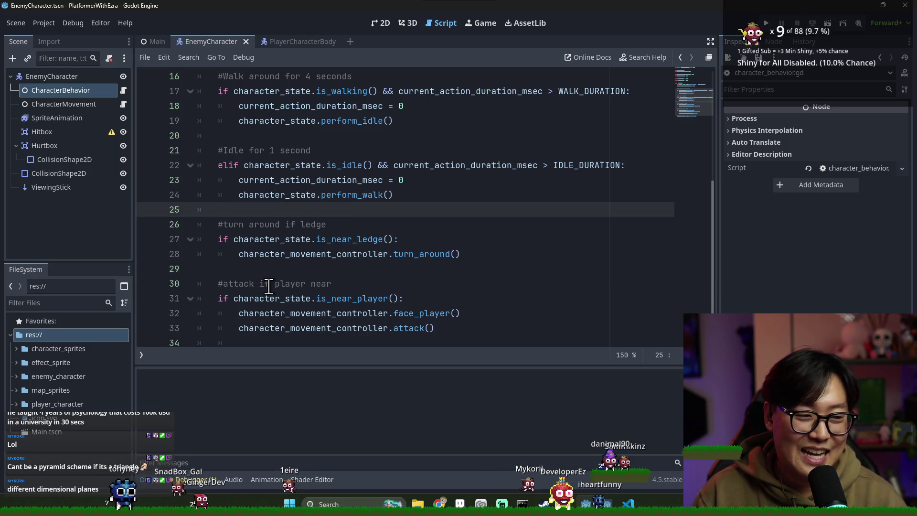
scroll(269, 286, down, 1)
click(381, 224)
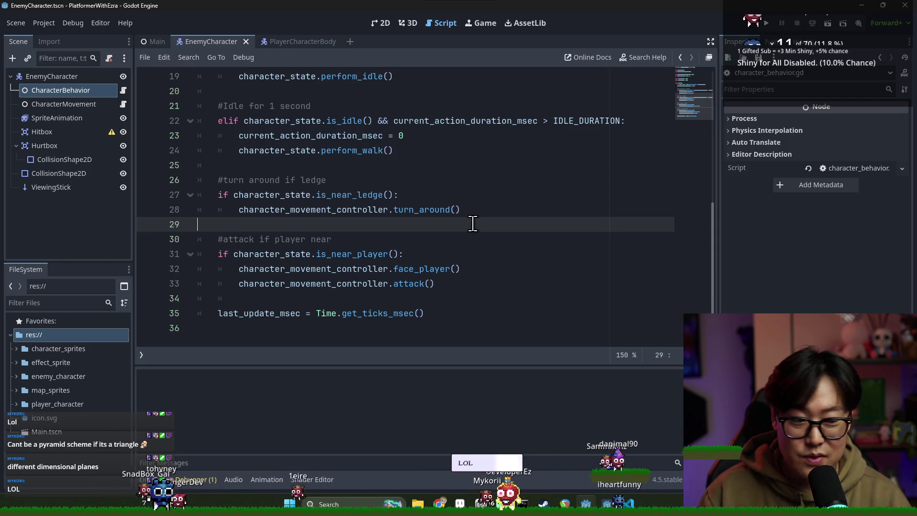
scroll(359, 239, up, 5)
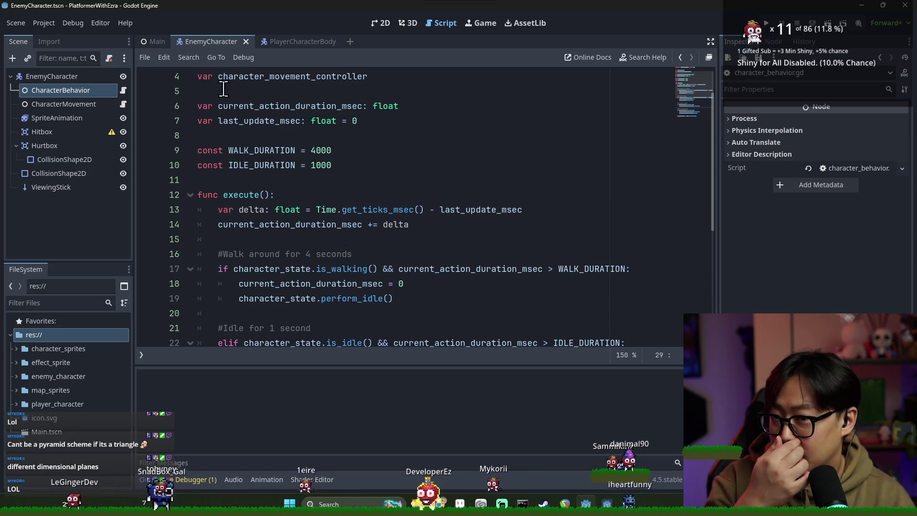
click(153, 42)
click(381, 22)
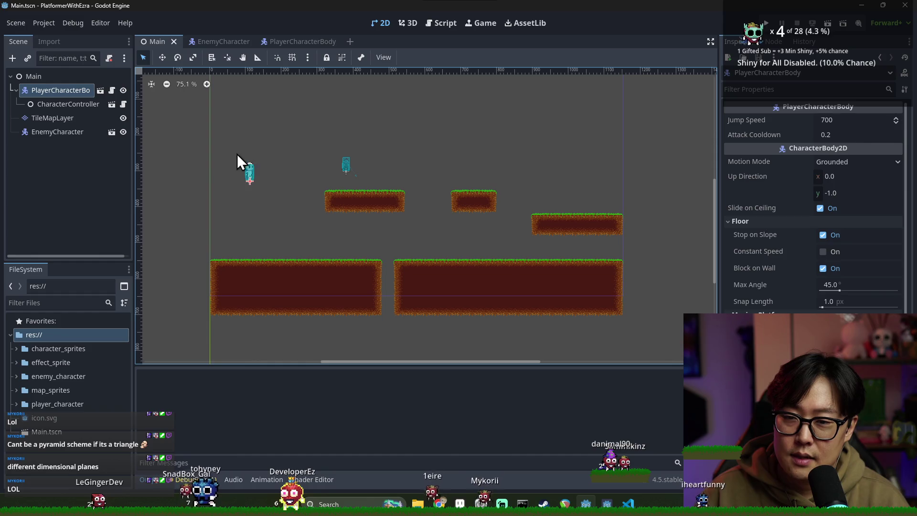
Zoom in and out on the Main level to inspect the platforms, player and enemy, then return to EnemyCharacter.
scroll(249, 176, up, 1)
scroll(265, 155, down, 3)
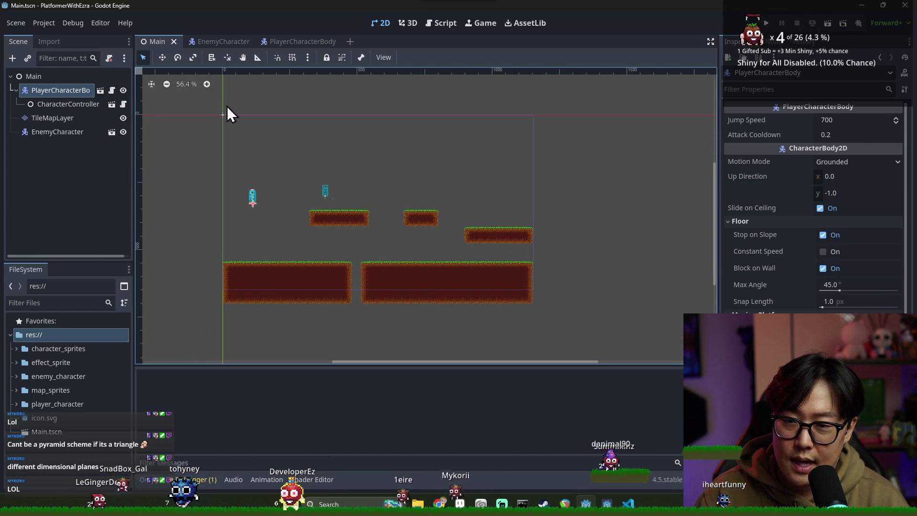
scroll(326, 185, up, 3)
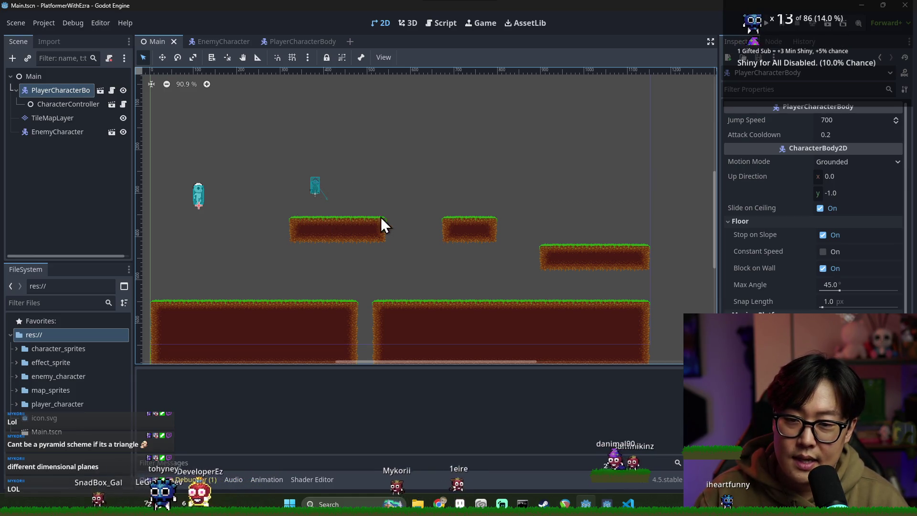
scroll(365, 232, down, 2)
scroll(362, 228, up, 2)
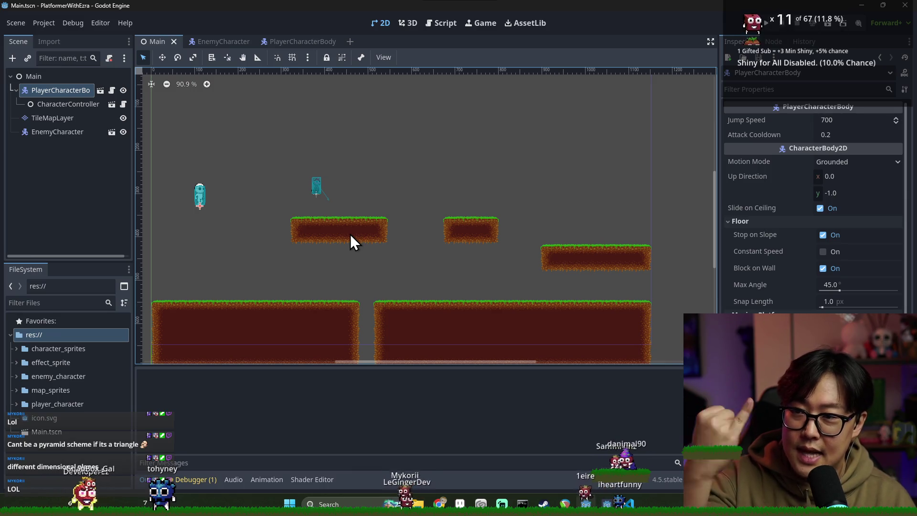
scroll(372, 342, down, 2)
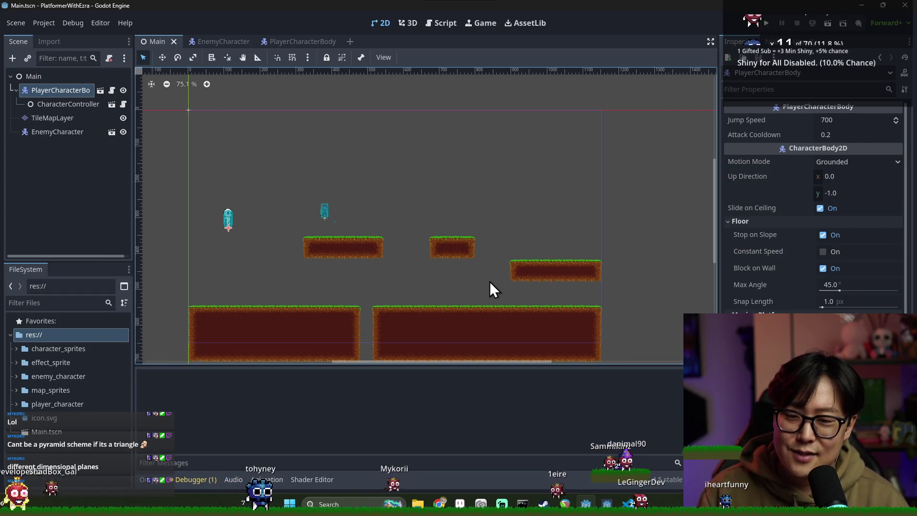
scroll(487, 279, down, 2)
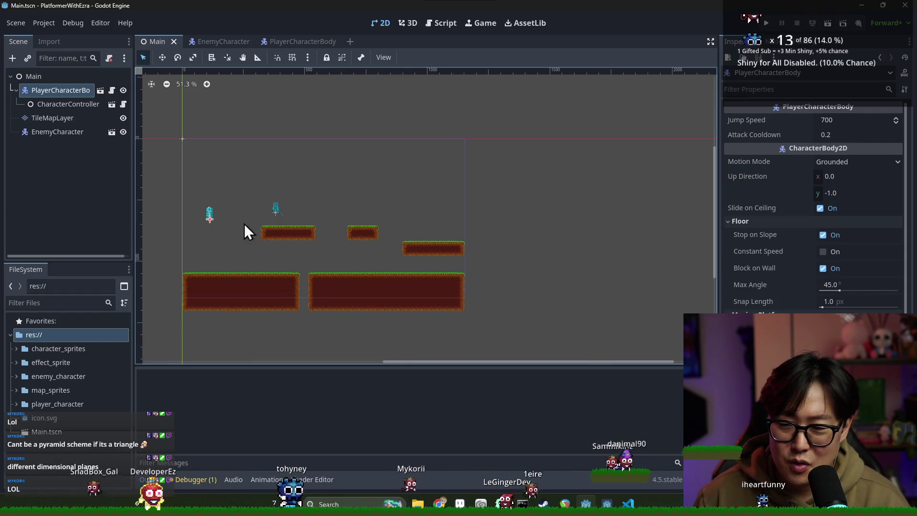
scroll(215, 239, down, 1)
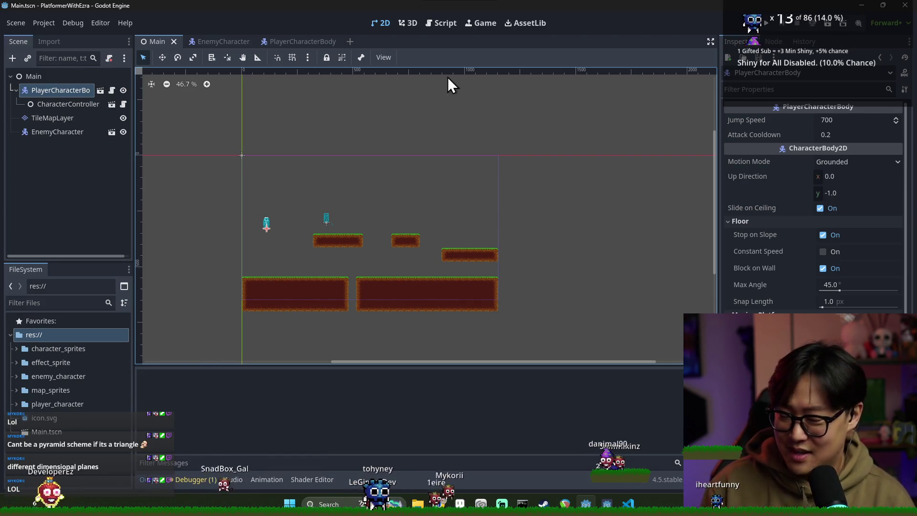
click(218, 39)
Save PlayerCharacterBody, then close its tab and the EnemyCharacter tab, keeping Main open.
click(298, 40)
key(ctrl+s)
click(239, 42)
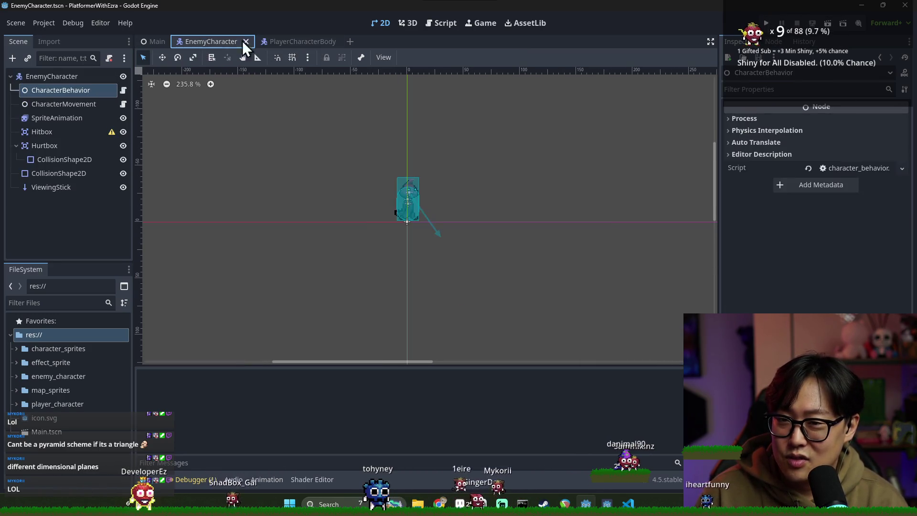
click(272, 41)
click(233, 43)
click(272, 41)
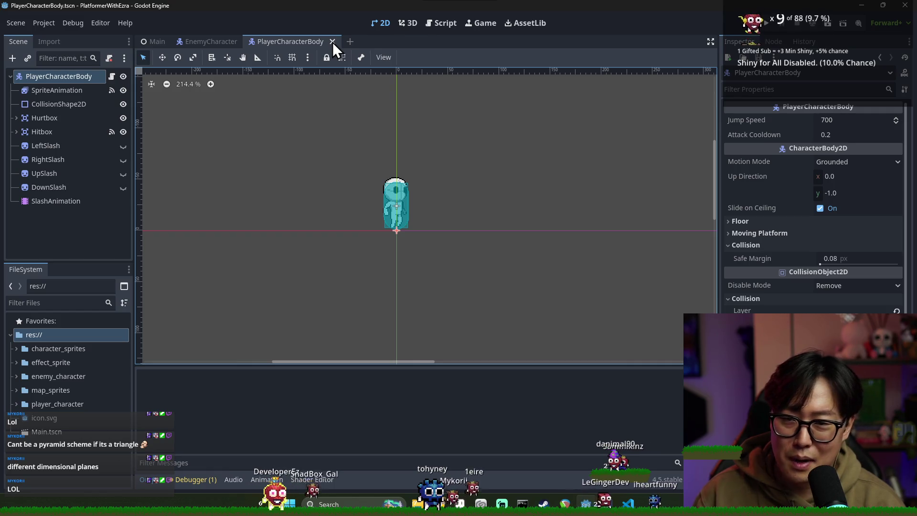
click(332, 42)
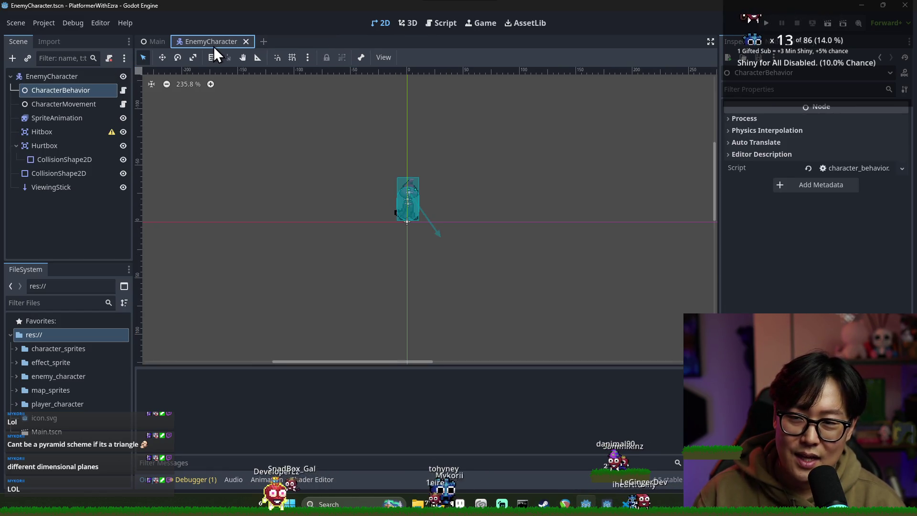
click(246, 42)
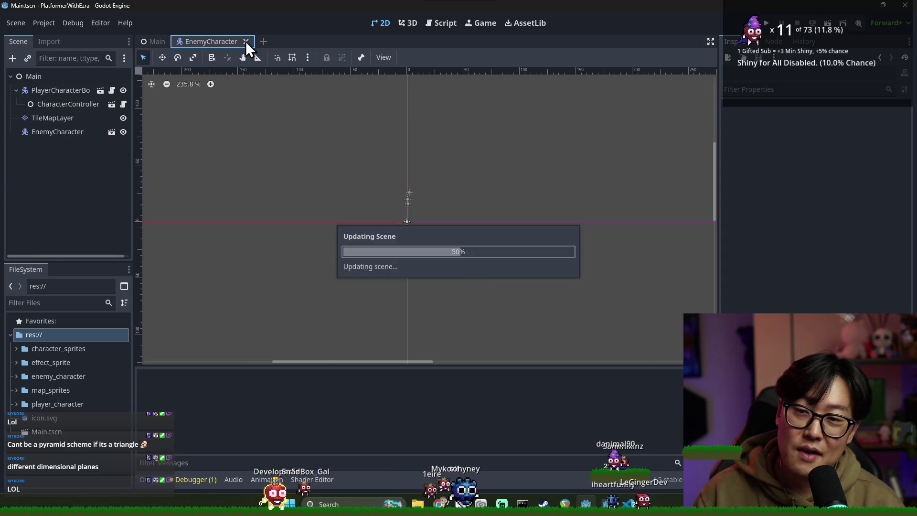